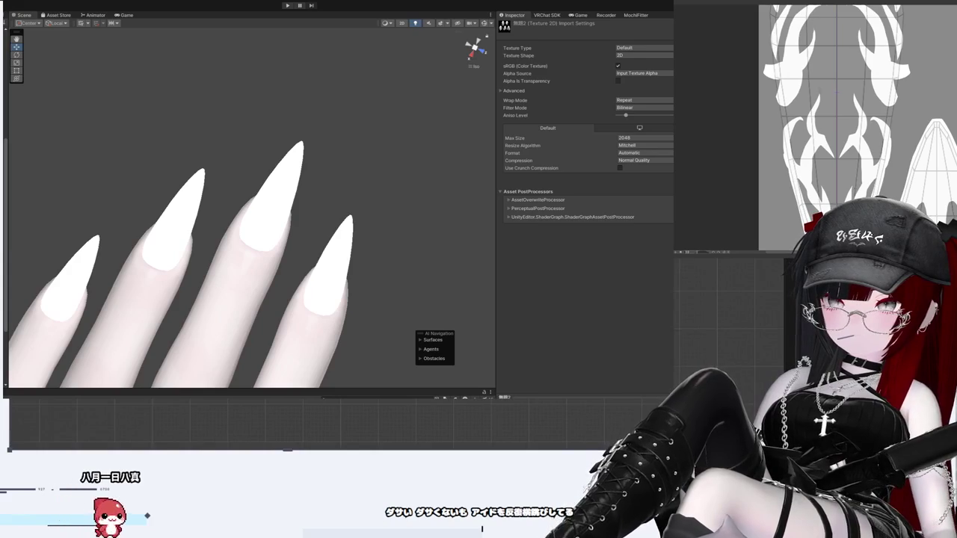
Step: Scroll the viewer to display the black flame texture with white flame designs beside the white nails
scroll(836, 127, "down", 3)
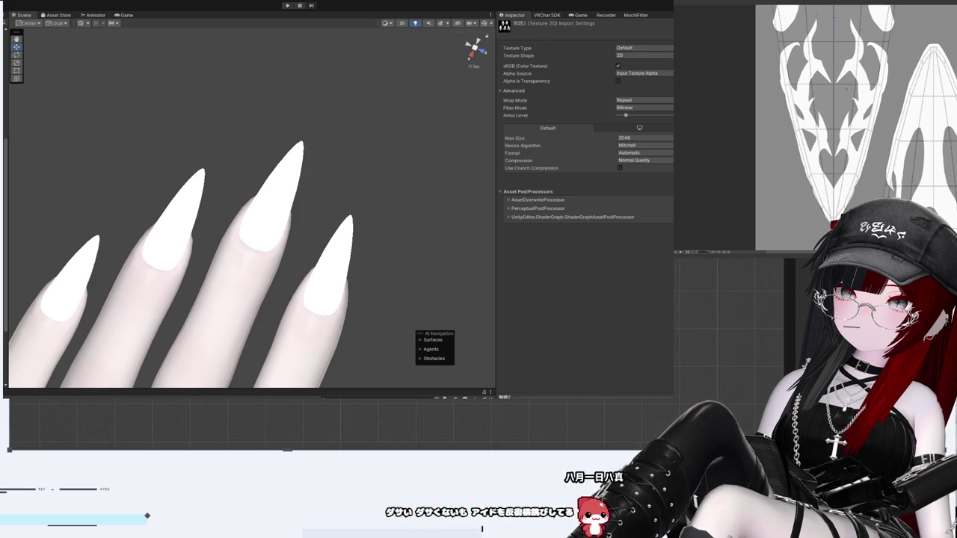
scroll(856, 127, "down", 2)
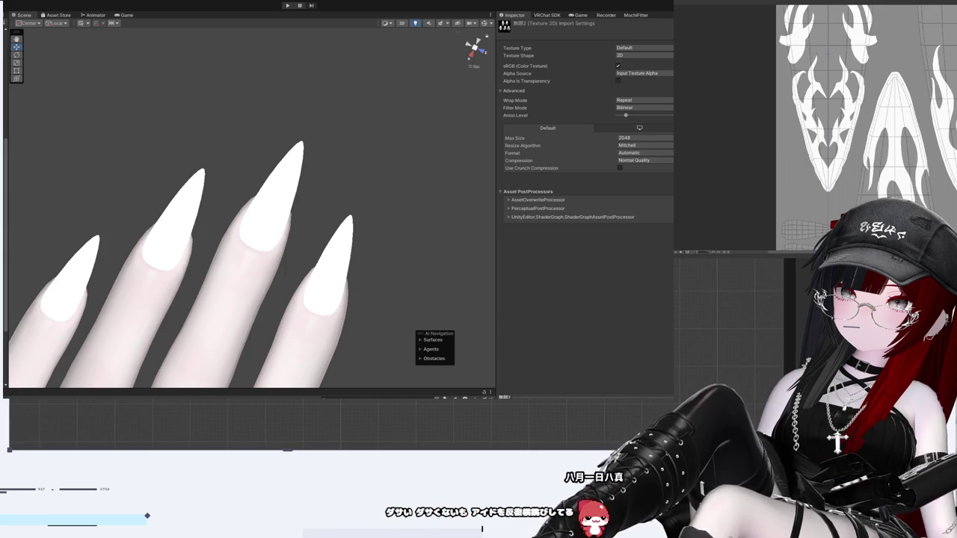
scroll(856, 127, "up", 2)
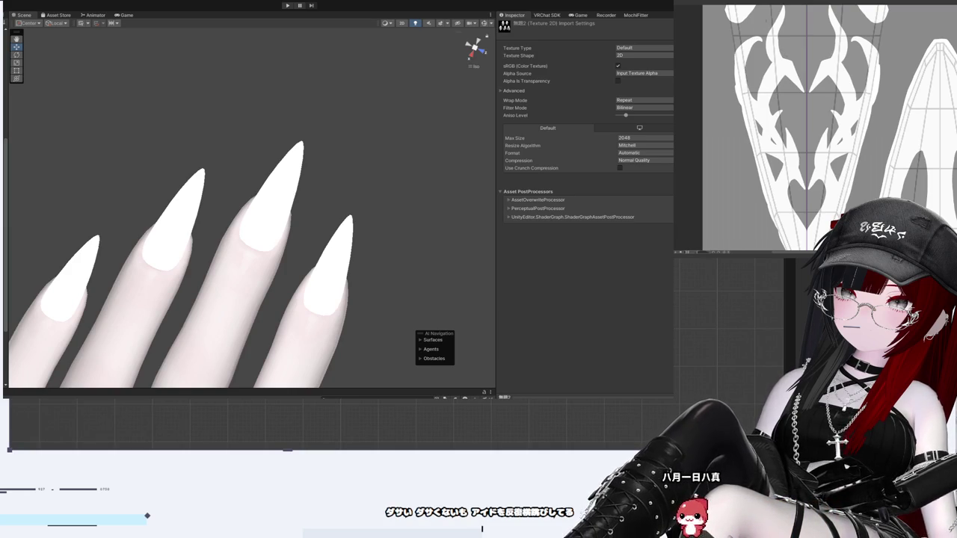
scroll(829, 127, "down", 3)
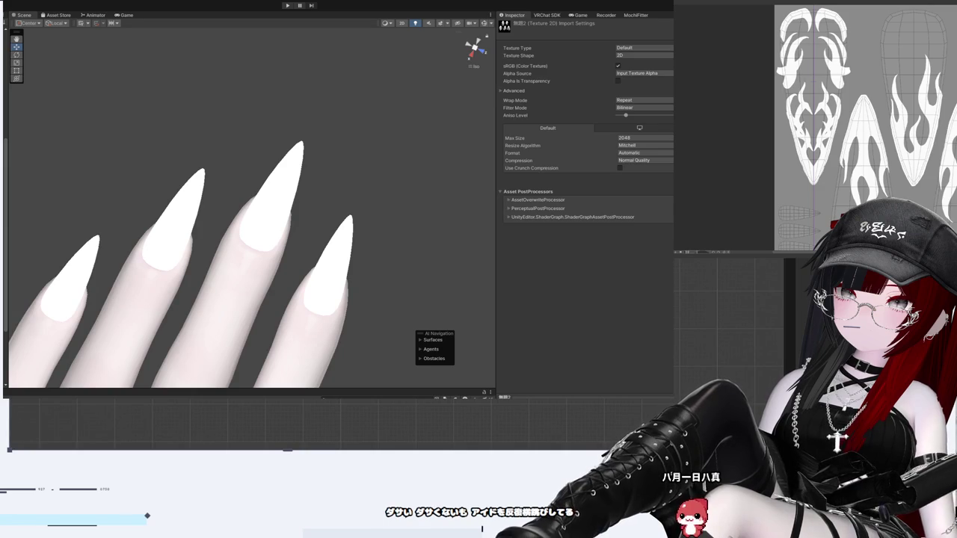
scroll(838, 127, "up", 2)
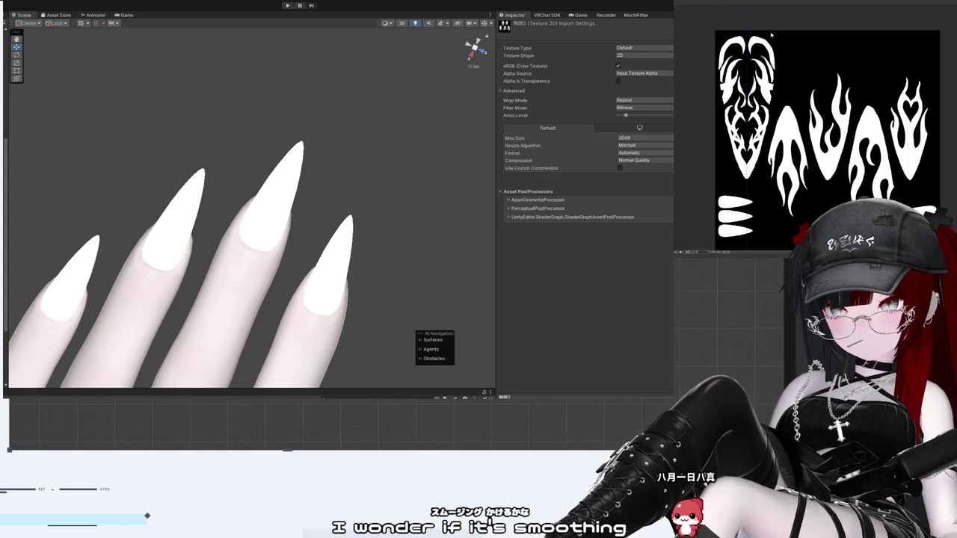
scroll(861, 148, "up", 5)
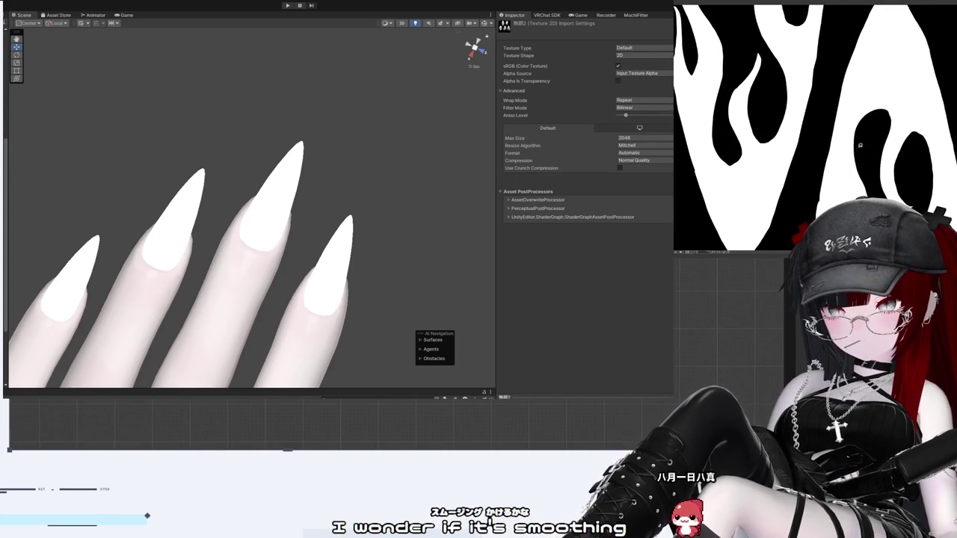
scroll(860, 146, "down", 5)
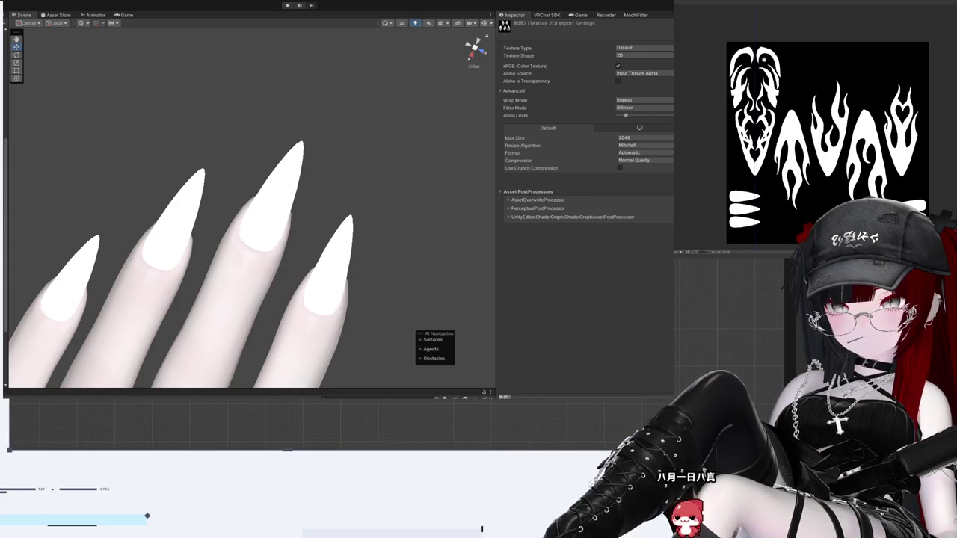
scroll(943, 118, "up", 5)
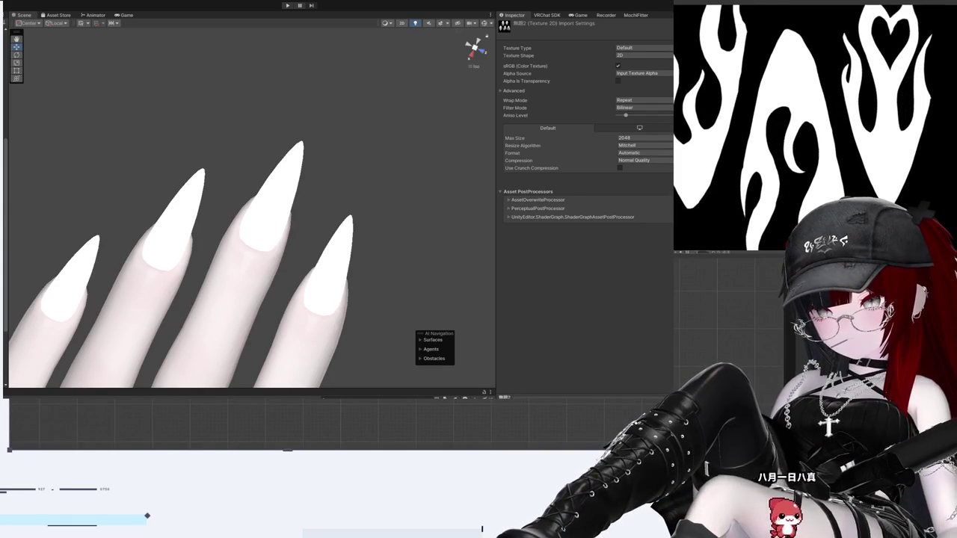
scroll(814, 127, "up", 5)
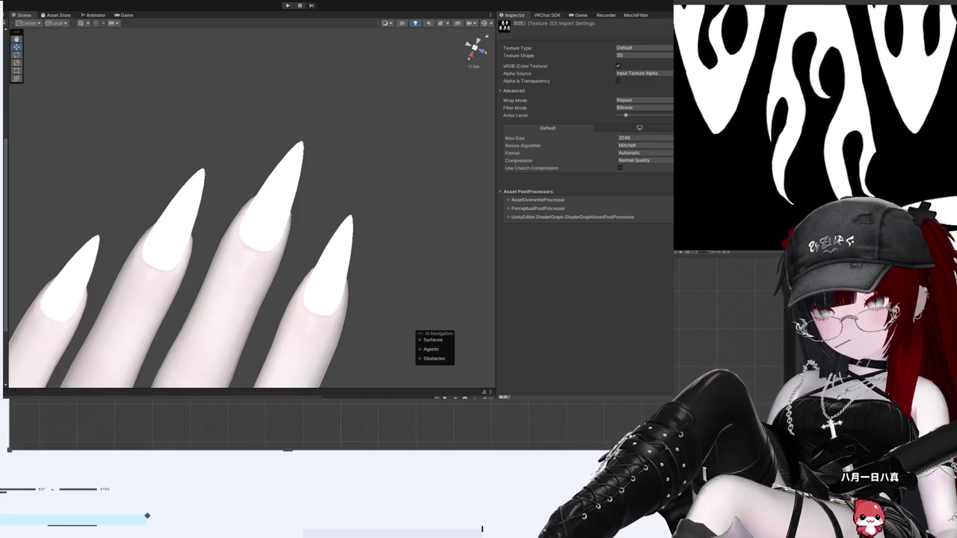
scroll(815, 127, "down", 3)
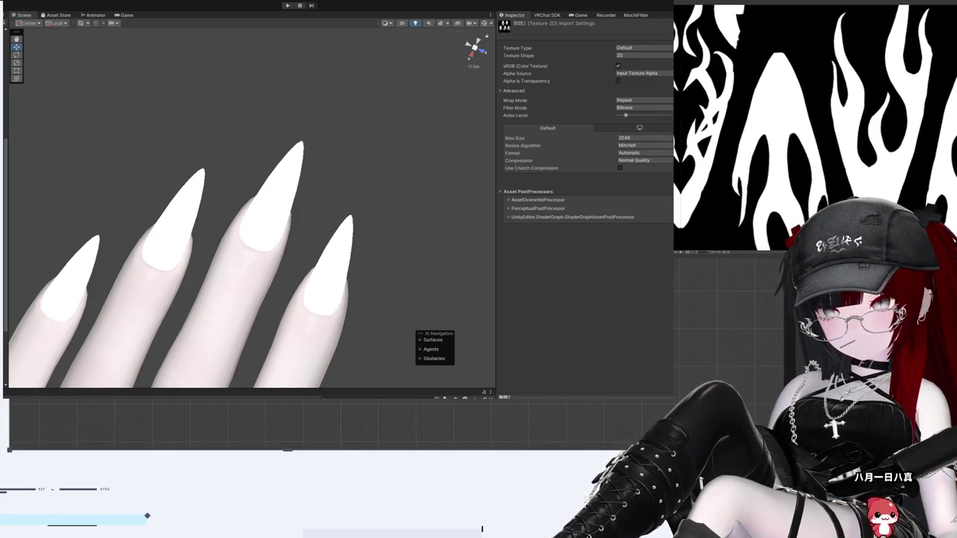
scroll(815, 127, "down", 3)
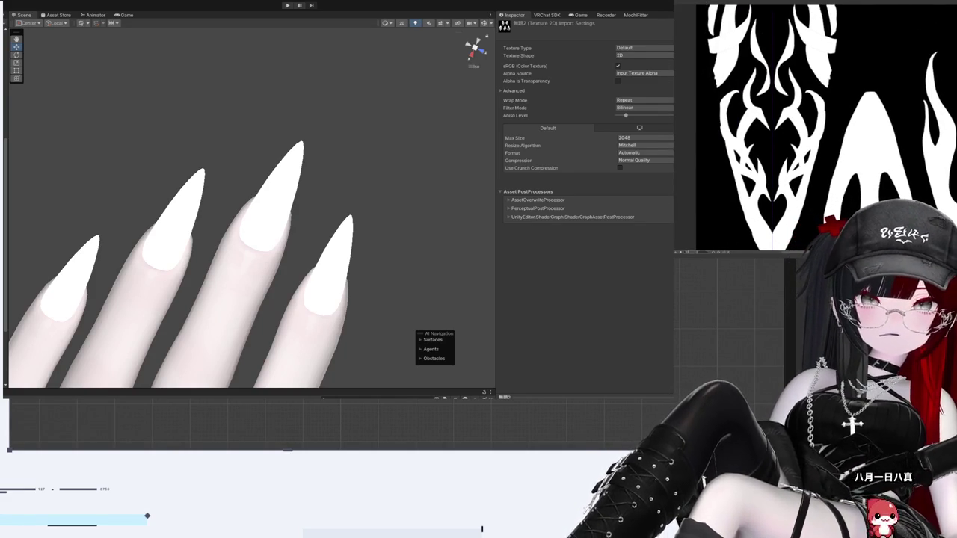
scroll(826, 127, "down", 5)
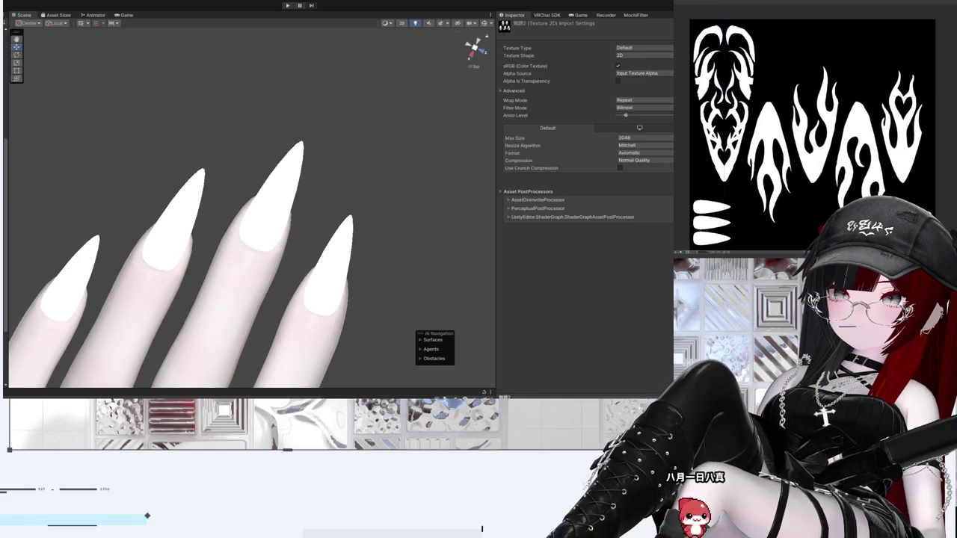
Step: Drag the flame texture into the nail lilToon material's Main Color slot and orbit to view the nails
key("Right")
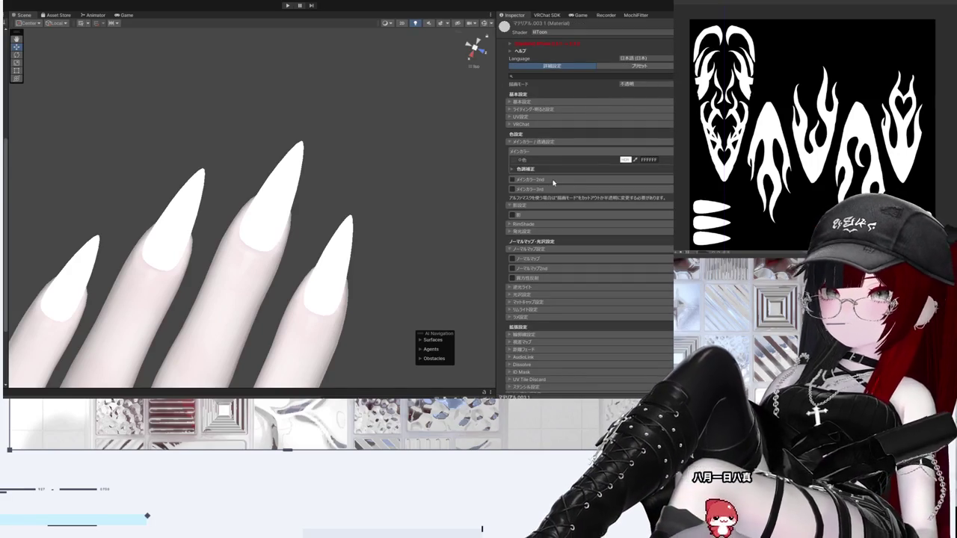
left_click_drag(479, 418, 514, 162)
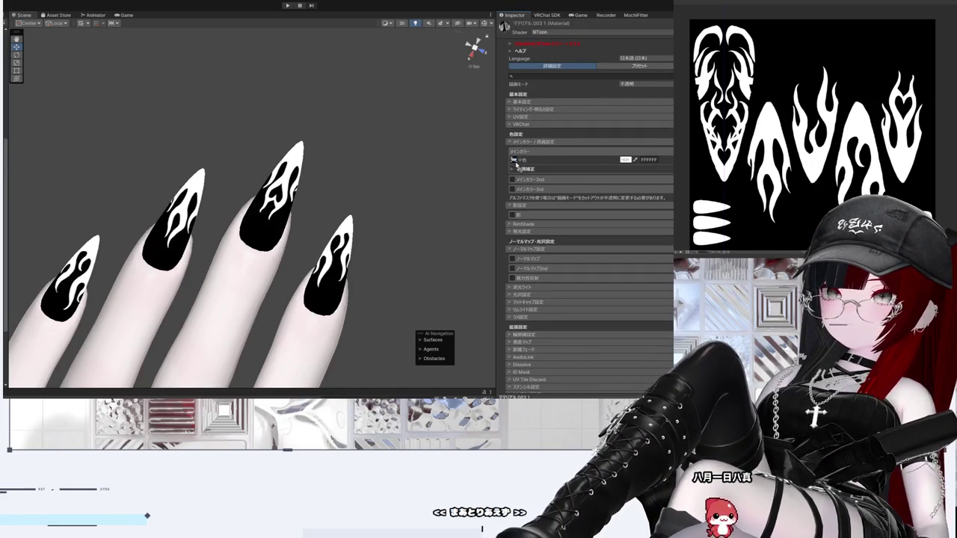
mouse_move(392, 239)
left_mouse_down()
mouse_move(273, 202)
mouse_move(224, 271)
mouse_move(365, 282)
mouse_move(388, 265)
mouse_move(316, 301)
mouse_move(155, 327)
mouse_move(272, 251)
mouse_move(234, 177)
mouse_move(363, 128)
mouse_move(269, 221)
mouse_move(240, 202)
mouse_move(270, 224)
left_mouse_up()
scroll(224, 271, "up", 5)
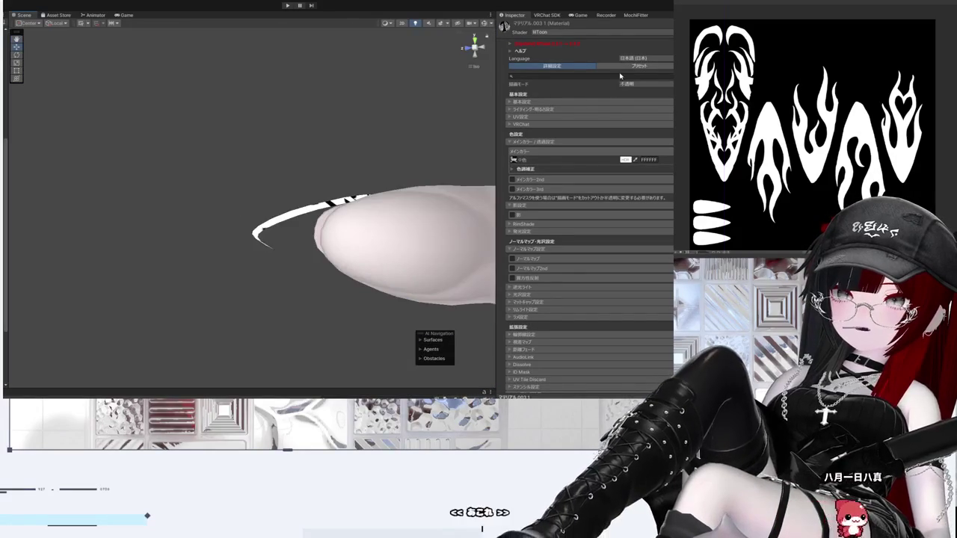
Step: Set Cull Mode to Off under 基本設定 and orbit to check the nail underside
left_click(588, 101)
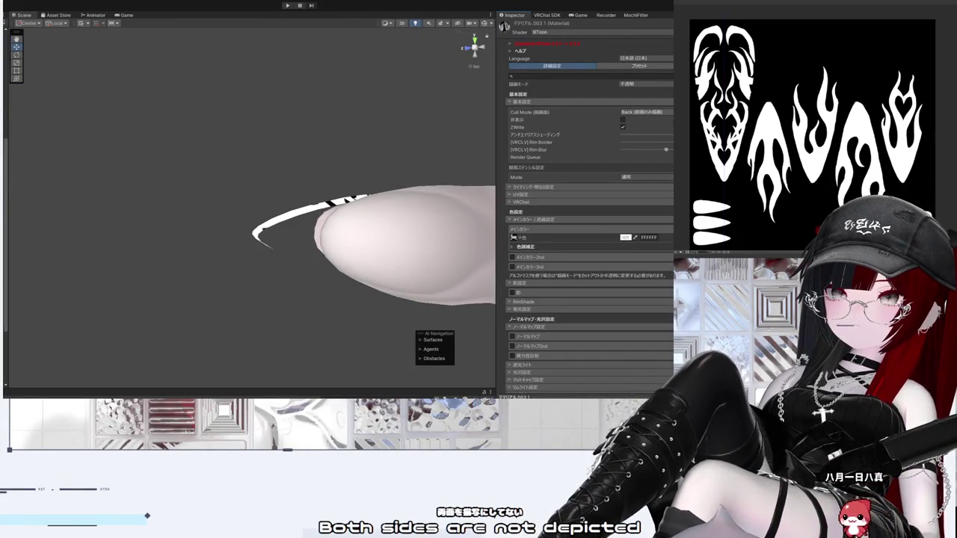
left_click(643, 86)
mouse_move(239, 172)
left_mouse_down()
mouse_move(269, 152)
mouse_move(394, 312)
mouse_move(272, 232)
mouse_move(175, 316)
mouse_move(202, 291)
left_mouse_up()
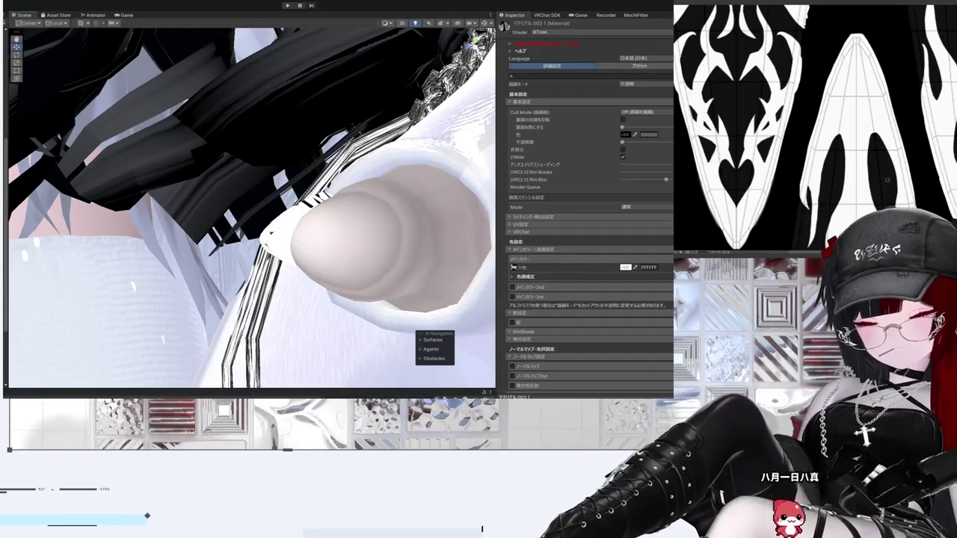
Step: Deselect the nail material and orbit to a close-up of the thumb nail's flame design
mouse_move(359, 187)
left_mouse_down()
mouse_move(357, 180)
mouse_move(357, 197)
mouse_move(354, 166)
mouse_move(268, 178)
left_mouse_up()
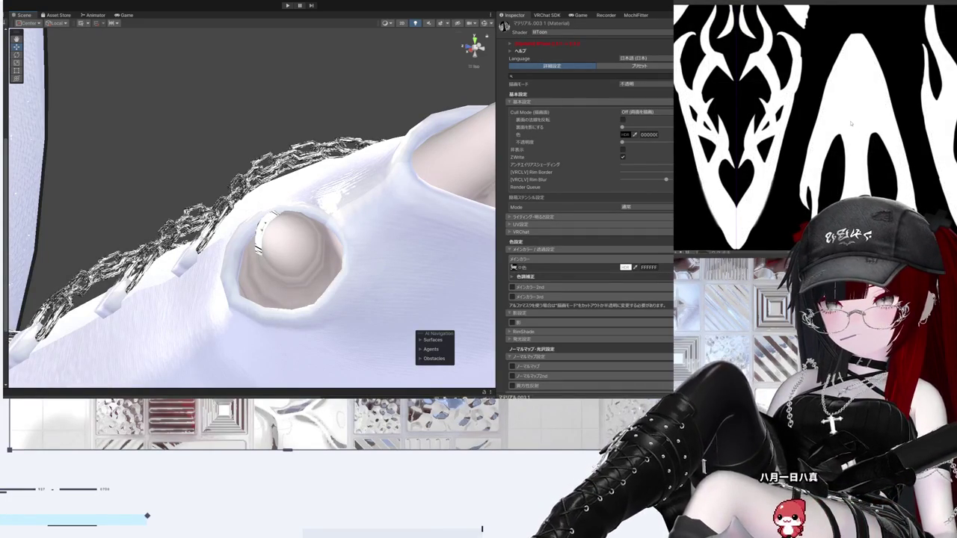
left_click(256, 129)
mouse_move(255, 130)
left_mouse_down()
mouse_move(145, 188)
mouse_move(231, 278)
mouse_move(348, 286)
mouse_move(349, 100)
mouse_move(321, 68)
mouse_move(322, 105)
mouse_move(410, 98)
mouse_move(397, 112)
left_mouse_up()
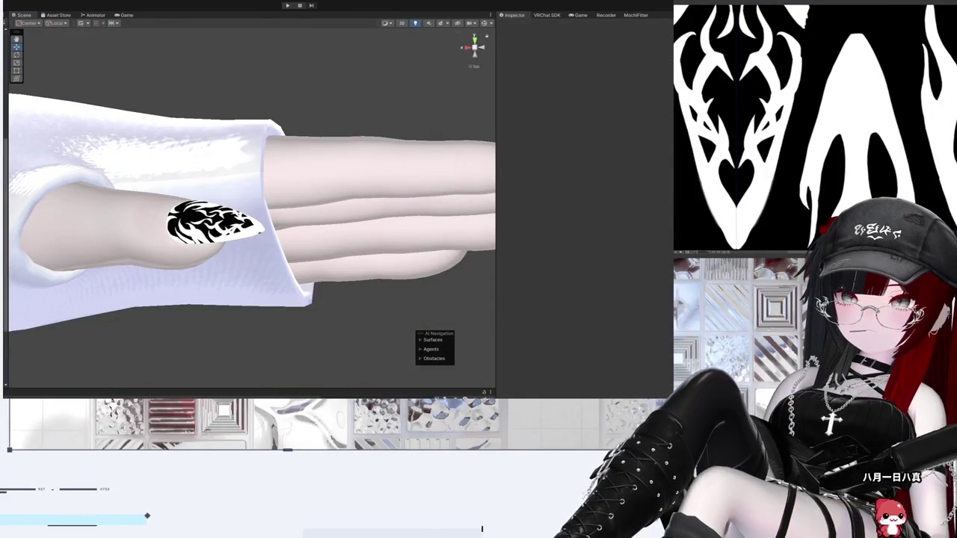
left_click(482, 529)
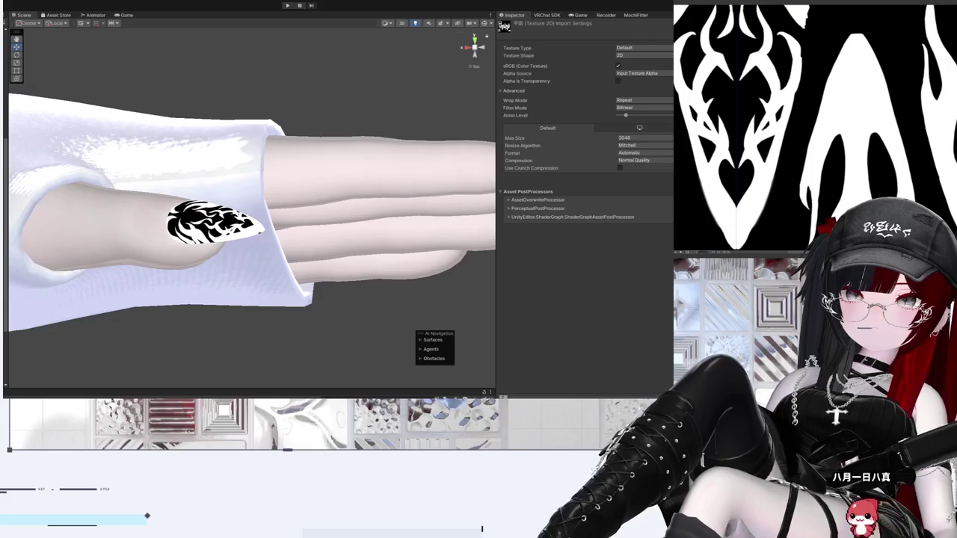
mouse_move(367, 283)
left_mouse_down()
mouse_move(246, 100)
mouse_move(322, 156)
mouse_move(193, 211)
left_mouse_up()
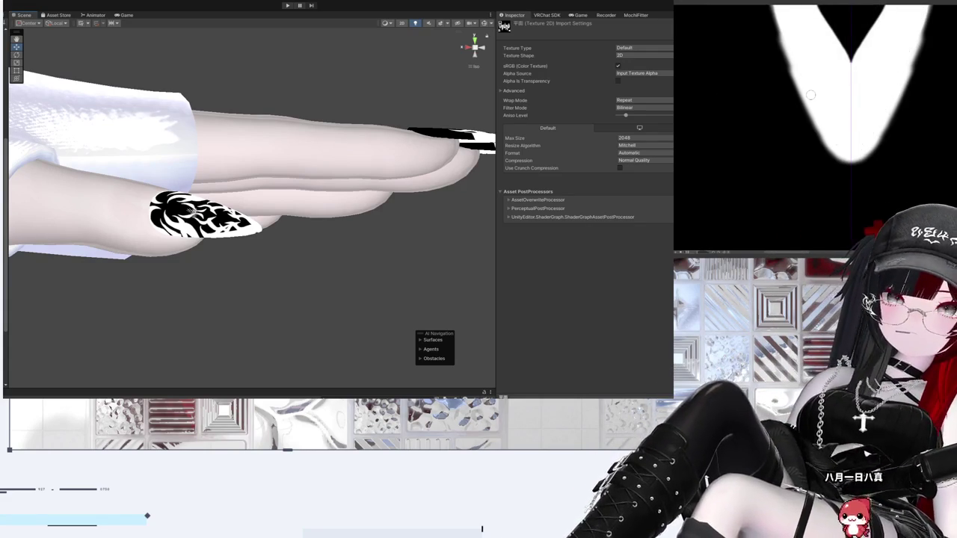
left_click(242, 277)
mouse_move(264, 267)
left_mouse_down()
mouse_move(277, 305)
mouse_move(278, 85)
mouse_move(317, 299)
mouse_move(274, 325)
mouse_move(194, 316)
mouse_move(335, 279)
mouse_move(215, 245)
mouse_move(345, 144)
mouse_move(396, 296)
mouse_move(355, 380)
mouse_move(132, 289)
mouse_move(92, 242)
mouse_move(103, 336)
mouse_move(79, 235)
mouse_move(93, 202)
left_mouse_up()
mouse_move(424, 295)
left_mouse_down()
mouse_move(220, 241)
mouse_move(224, 228)
mouse_move(199, 354)
mouse_move(209, 245)
left_mouse_up()
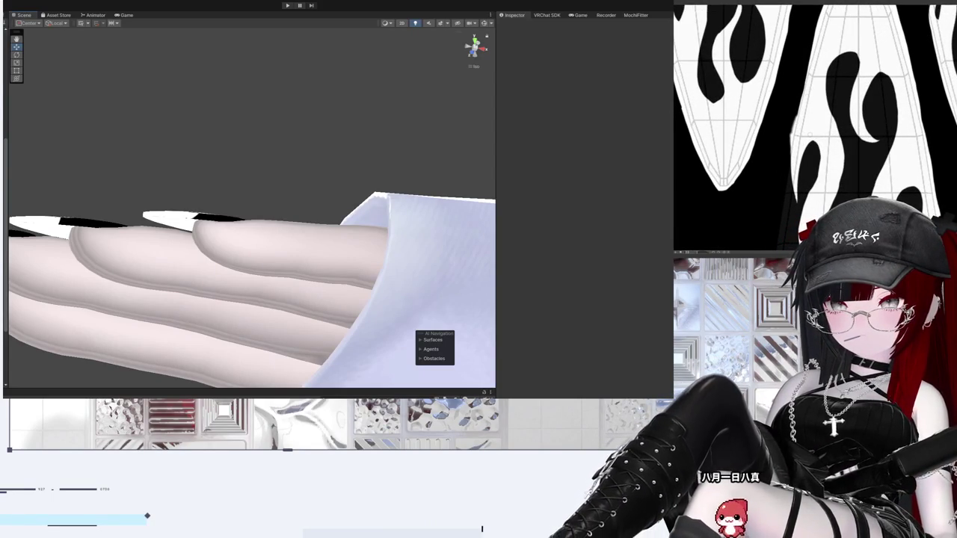
Step: Orbit and zoom around the hand to inspect the flame nails from top, side and thumb views
mouse_move(224, 224)
left_mouse_down()
mouse_move(293, 374)
mouse_move(284, 300)
left_mouse_up()
scroll(278, 239, "up", 5)
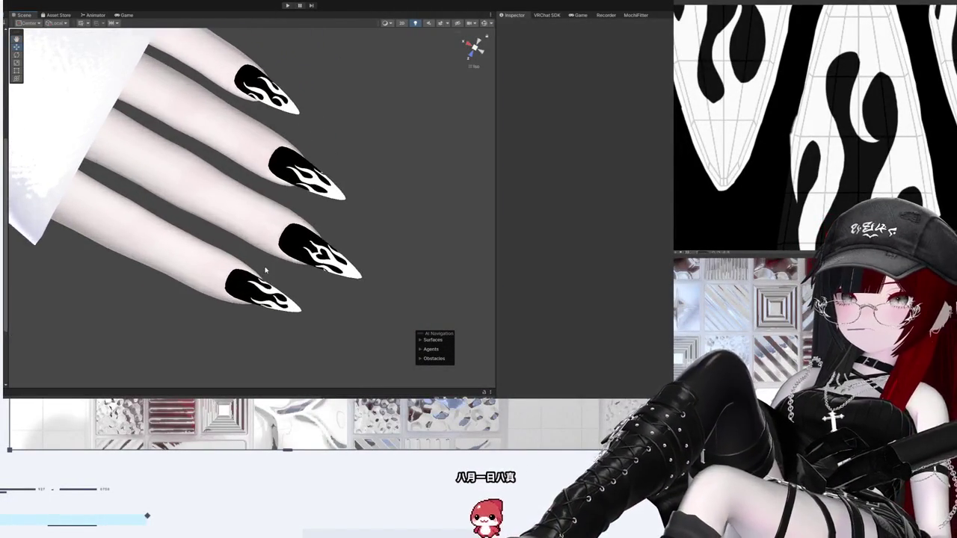
mouse_move(278, 239)
left_mouse_down()
mouse_move(85, 156)
mouse_move(283, 184)
mouse_move(235, 199)
mouse_move(279, 296)
mouse_move(261, 222)
mouse_move(235, 234)
mouse_move(237, 254)
left_mouse_up()
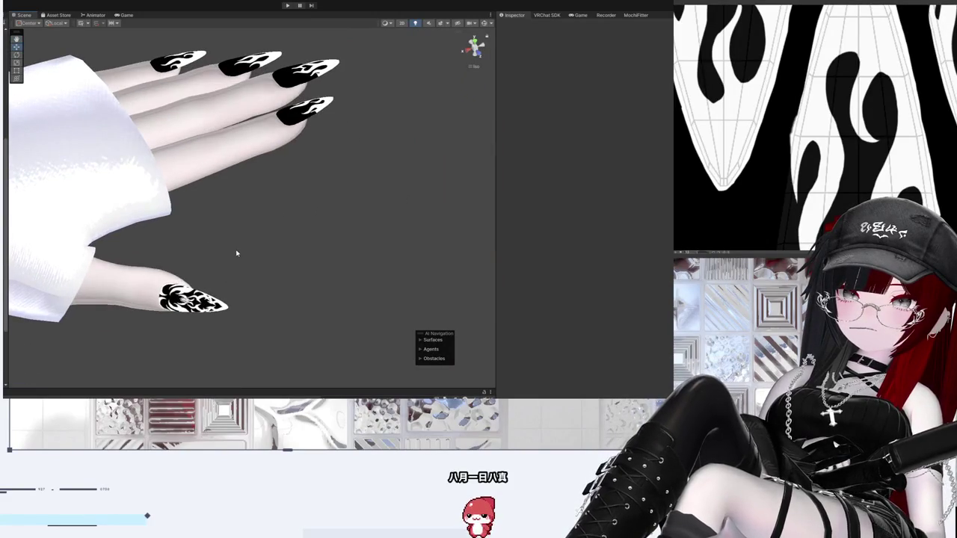
mouse_move(237, 317)
left_mouse_down()
mouse_move(178, 367)
mouse_move(205, 292)
mouse_move(242, 237)
mouse_move(164, 241)
mouse_move(188, 197)
mouse_move(299, 224)
mouse_move(349, 220)
mouse_move(306, 241)
left_mouse_up()
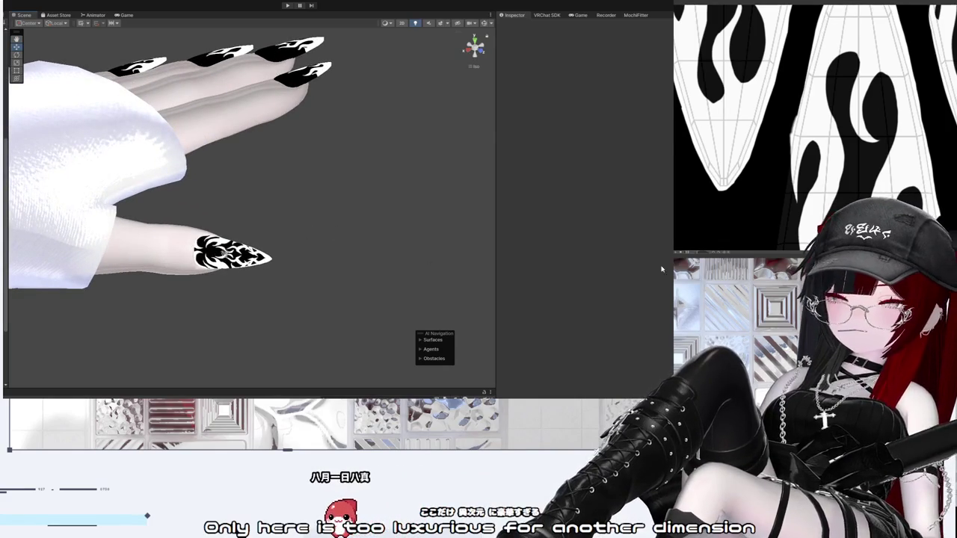
scroll(257, 331, "up", 3)
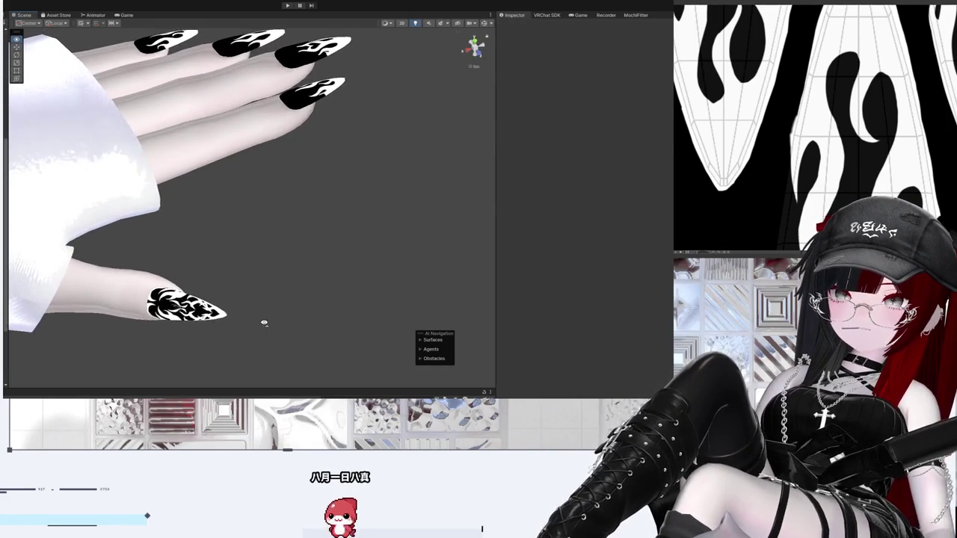
mouse_move(264, 325)
left_mouse_down()
mouse_move(235, 327)
mouse_move(197, 357)
mouse_move(279, 239)
mouse_move(367, 197)
mouse_move(442, 199)
mouse_move(396, 226)
mouse_move(293, 172)
mouse_move(189, 320)
mouse_move(30, 299)
mouse_move(21, 251)
mouse_move(43, 332)
mouse_move(342, 263)
mouse_move(463, 300)
left_mouse_up()
mouse_move(472, 322)
left_mouse_down()
mouse_move(478, 343)
mouse_move(254, 264)
mouse_move(305, 150)
mouse_move(317, 236)
mouse_move(282, 241)
mouse_move(378, 325)
mouse_move(175, 212)
left_mouse_up()
scroll(175, 213, "up", 5)
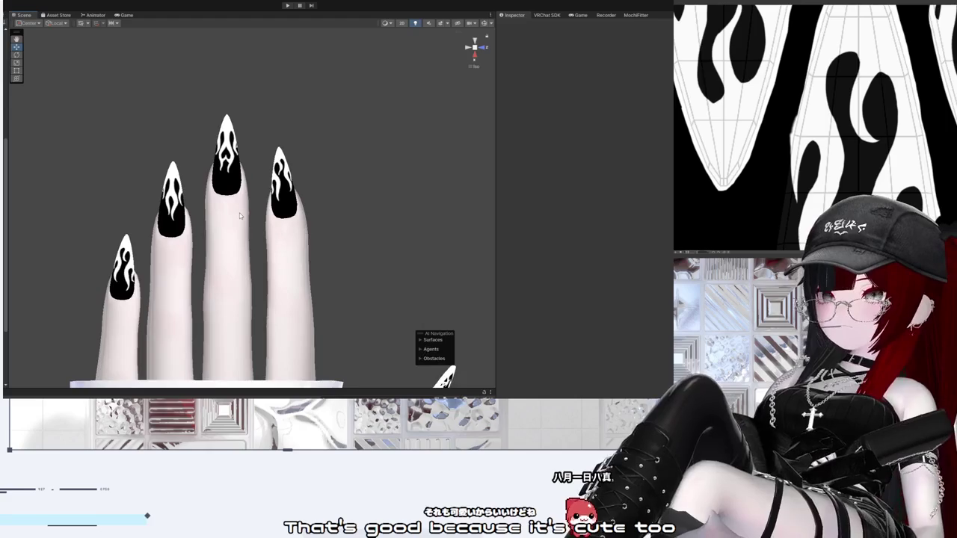
scroll(239, 215, "up", 2)
mouse_move(336, 282)
left_mouse_down()
mouse_move(243, 269)
mouse_move(171, 107)
left_mouse_up()
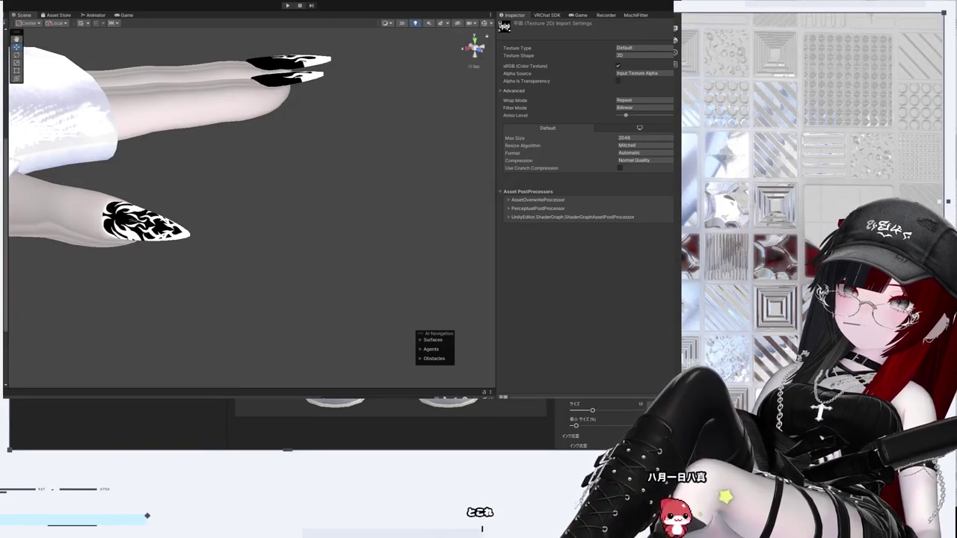
key("alt+Tab")
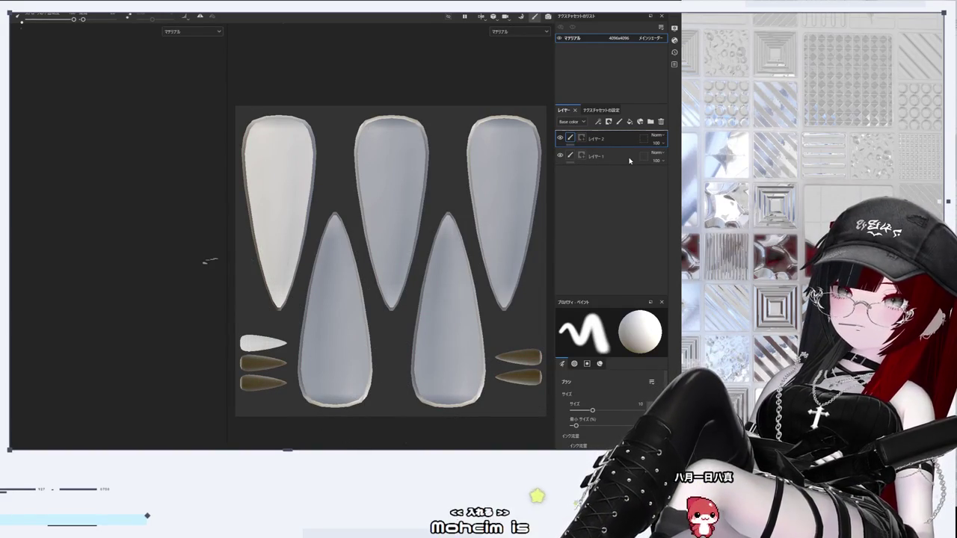
Step: Paste a fill layer carrying the flame map onto the nail texture sheet
key("ctrl+v")
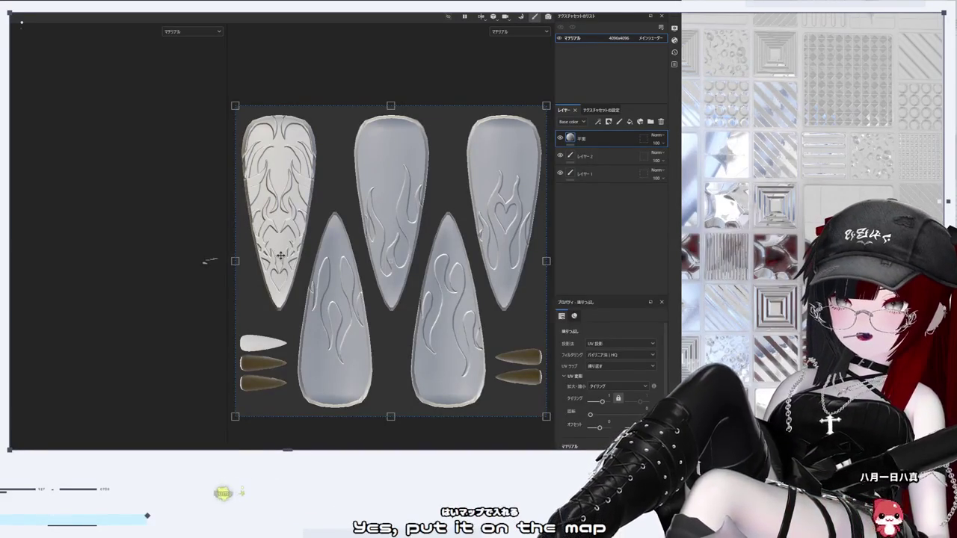
scroll(286, 254, "up", 3)
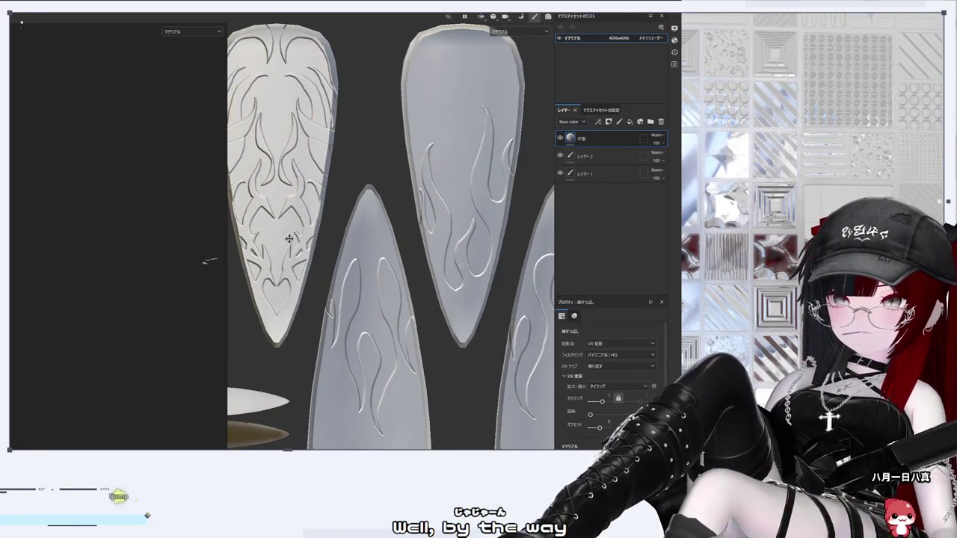
scroll(320, 225, "up", 1)
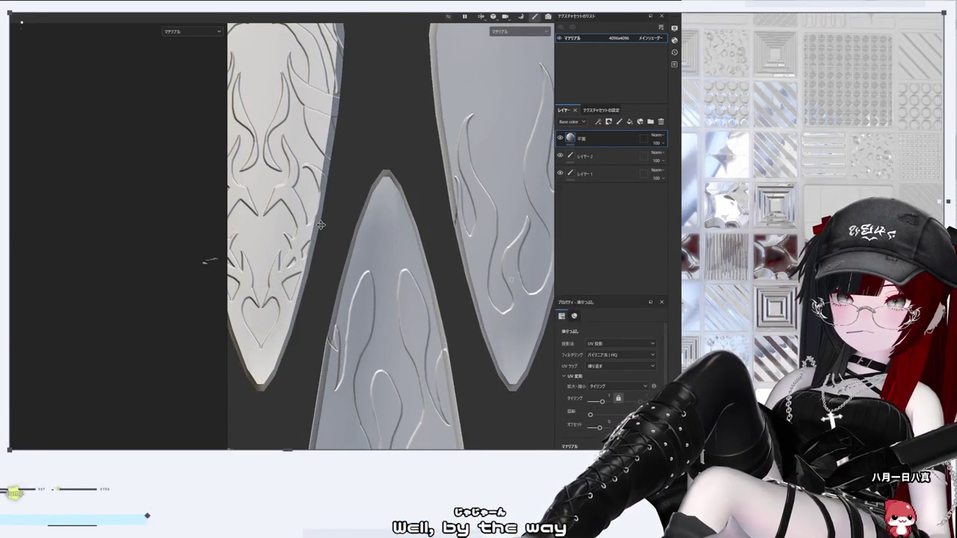
scroll(321, 226, "down", 2)
Step: Try rotating and offsetting the flame pattern, then undo both changes
mouse_move(370, 309)
left_mouse_down()
mouse_move(301, 305)
mouse_move(385, 248)
left_mouse_up()
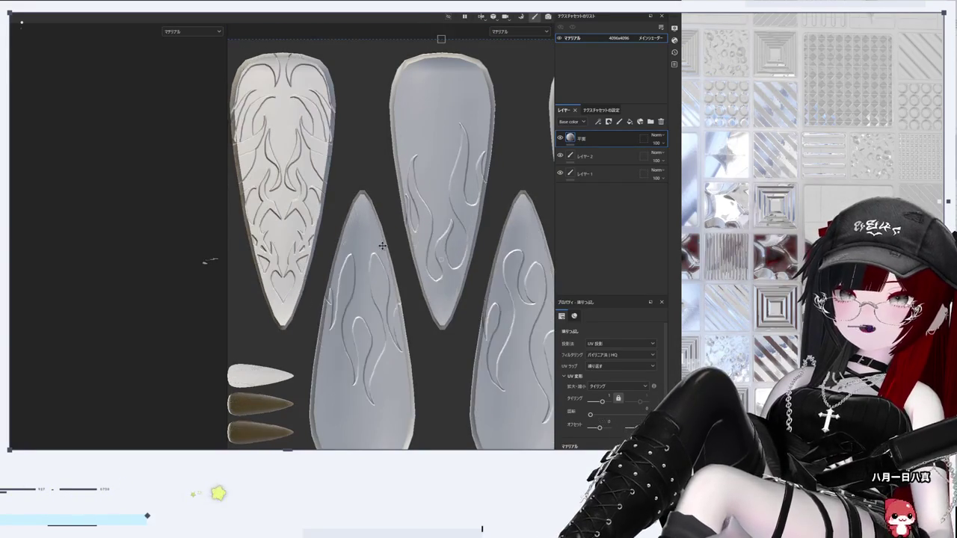
scroll(370, 275, "down", 1)
scroll(370, 275, "down", 1)
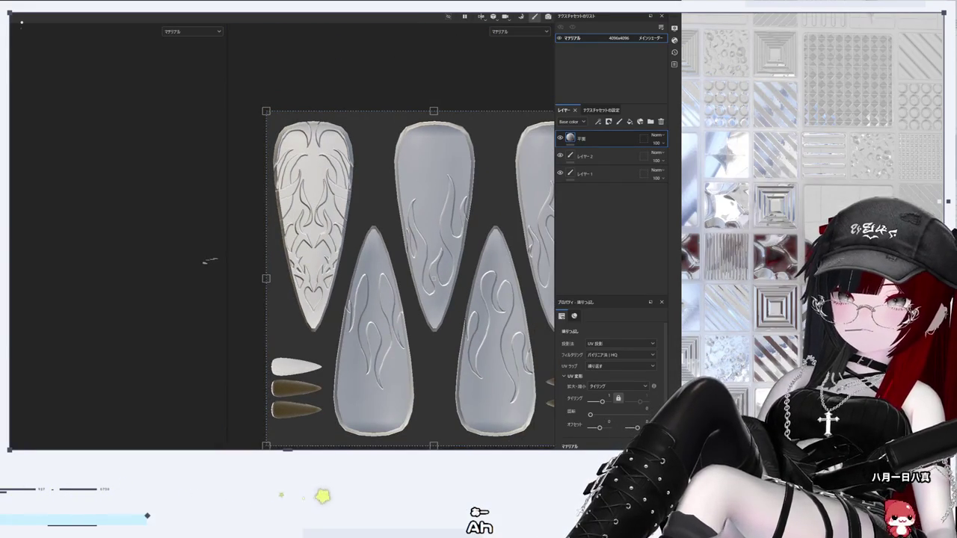
left_click_drag(641, 414, 646, 414)
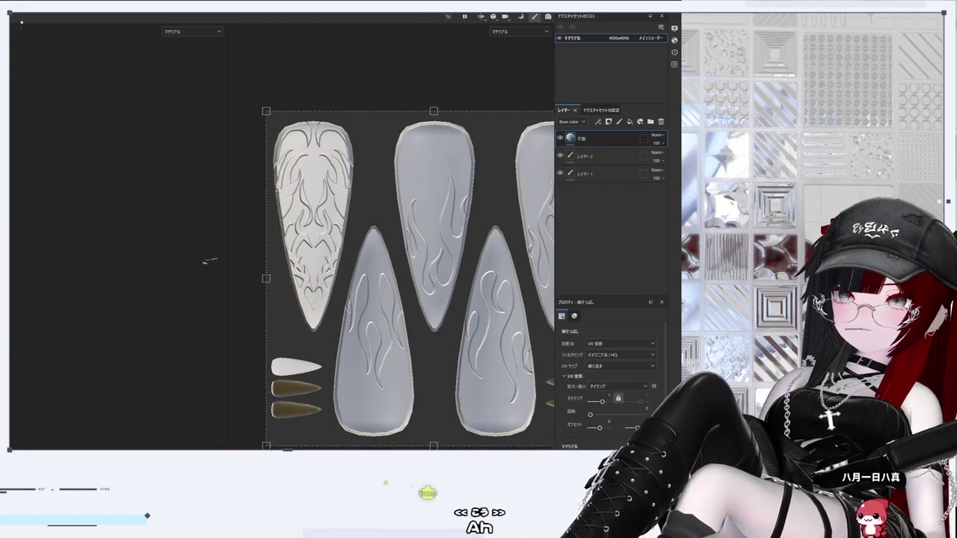
key("ctrl+z")
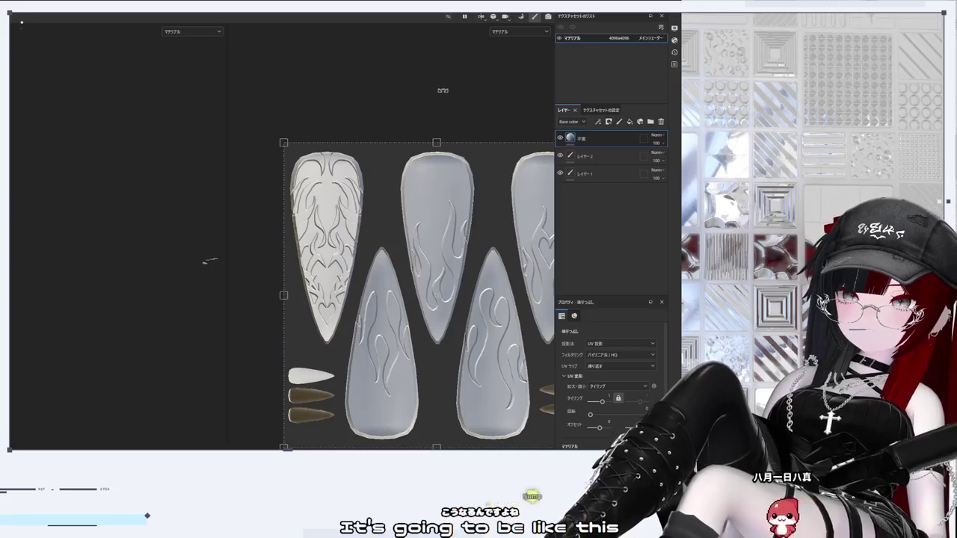
mouse_move(448, 253)
left_mouse_down()
mouse_move(432, 252)
mouse_move(393, 408)
left_mouse_up()
key("ctrl+z")
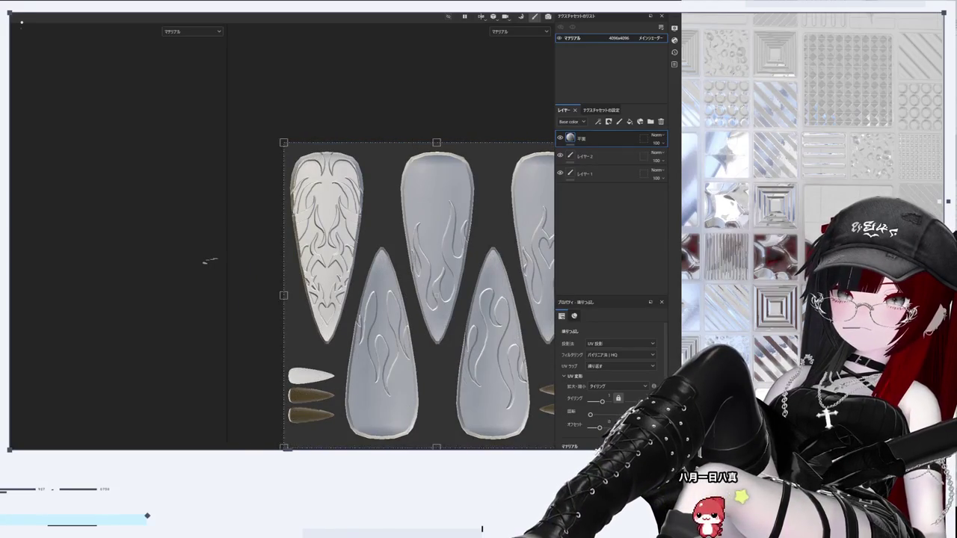
Step: Widen the 2D texture view and zoom around to inspect the raised flame designs
scroll(446, 382, "up", 4)
scroll(446, 381, "down", 2)
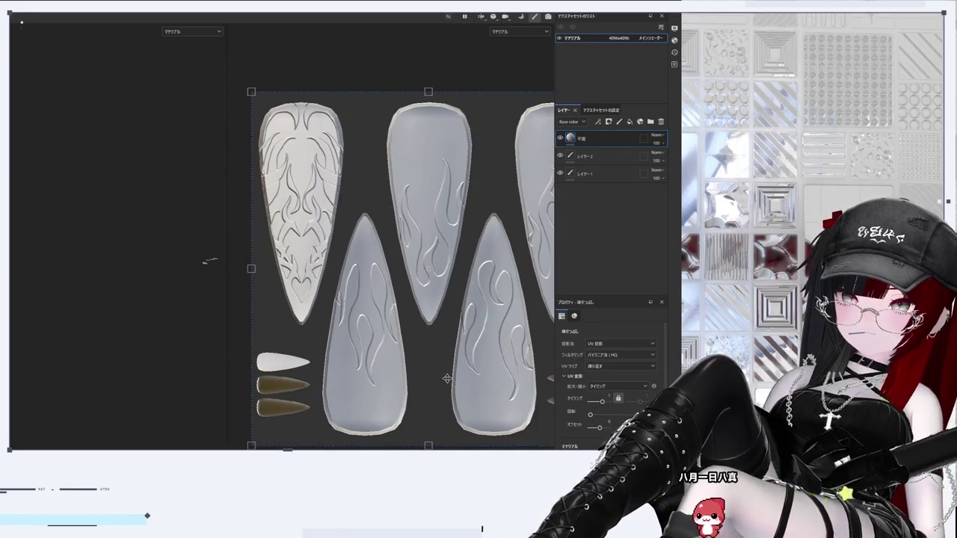
scroll(446, 379, "down", 1)
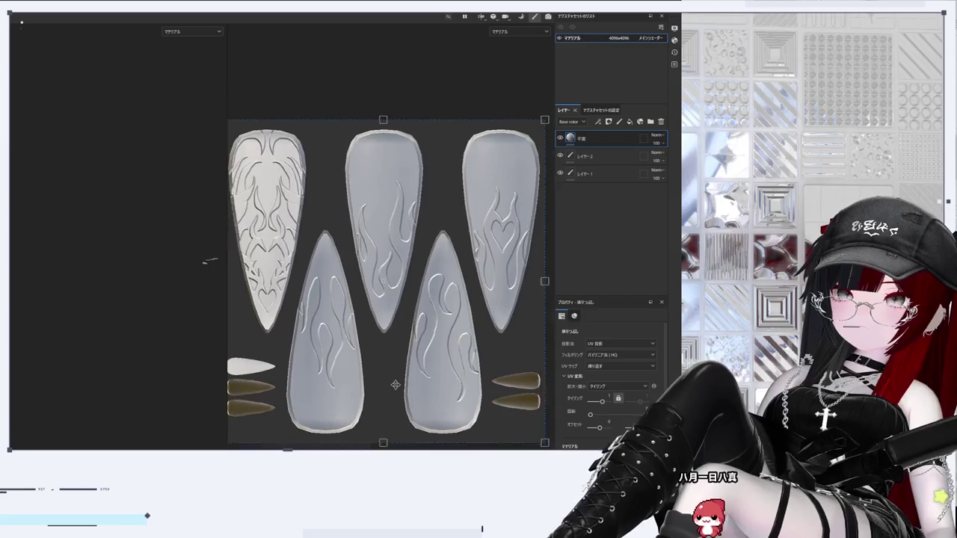
scroll(402, 378, "down", 1)
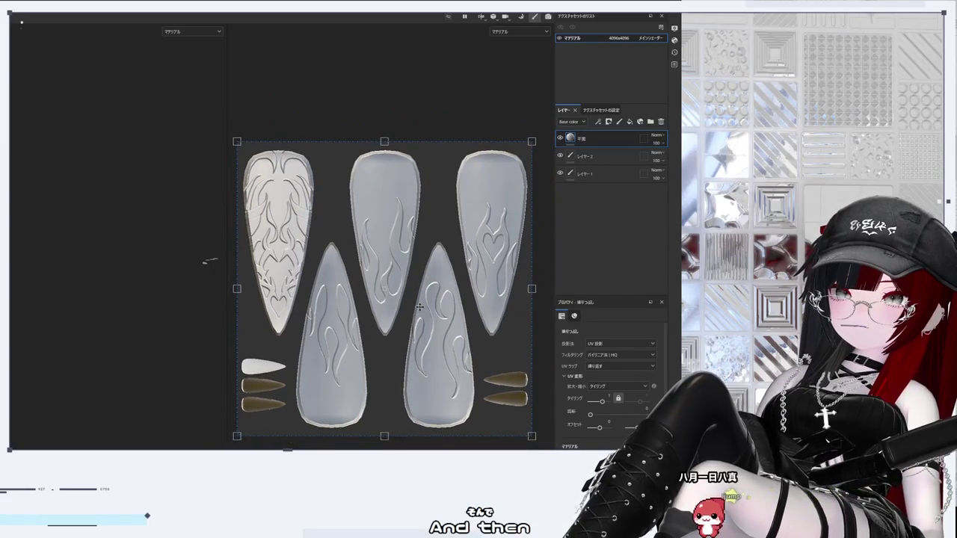
scroll(419, 309, "up", 5)
scroll(419, 306, "up", 2)
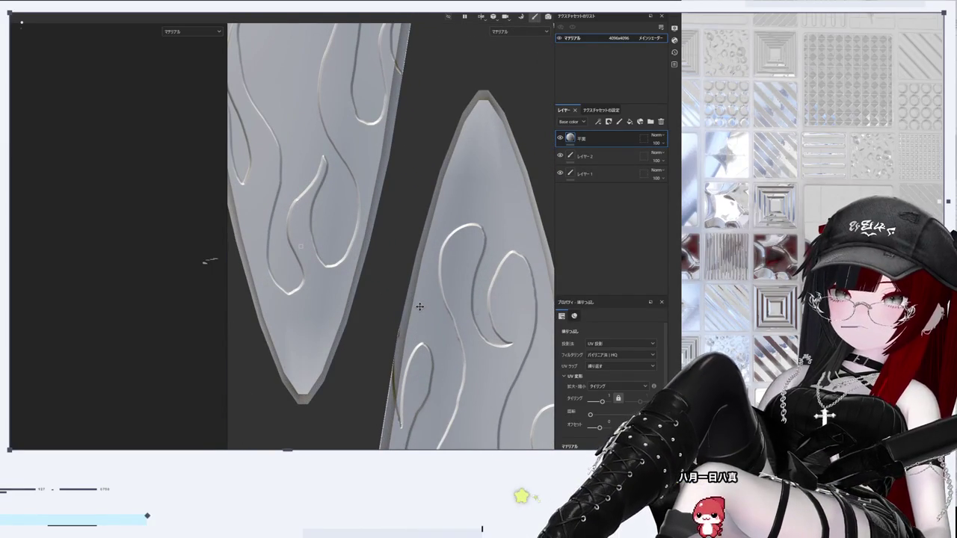
scroll(419, 306, "down", 5)
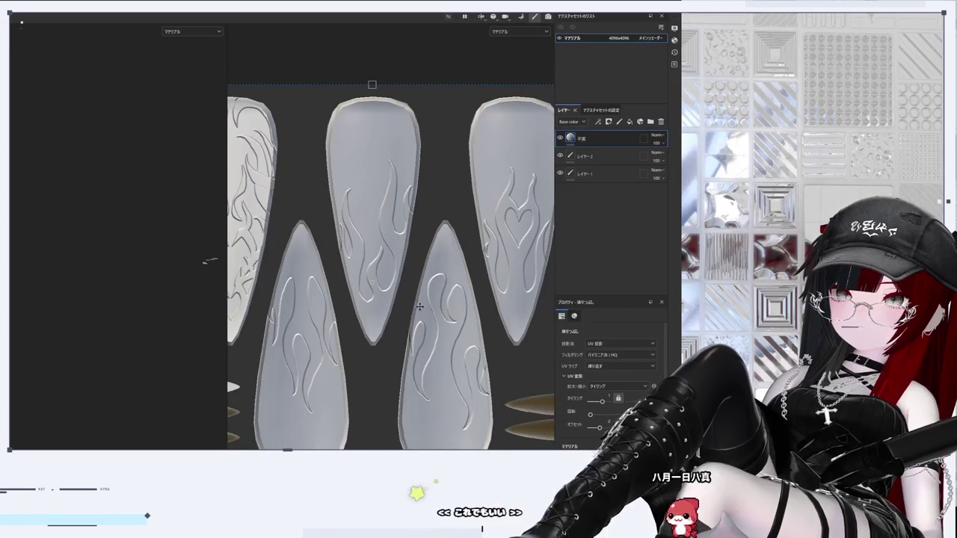
scroll(365, 321, "down", 3)
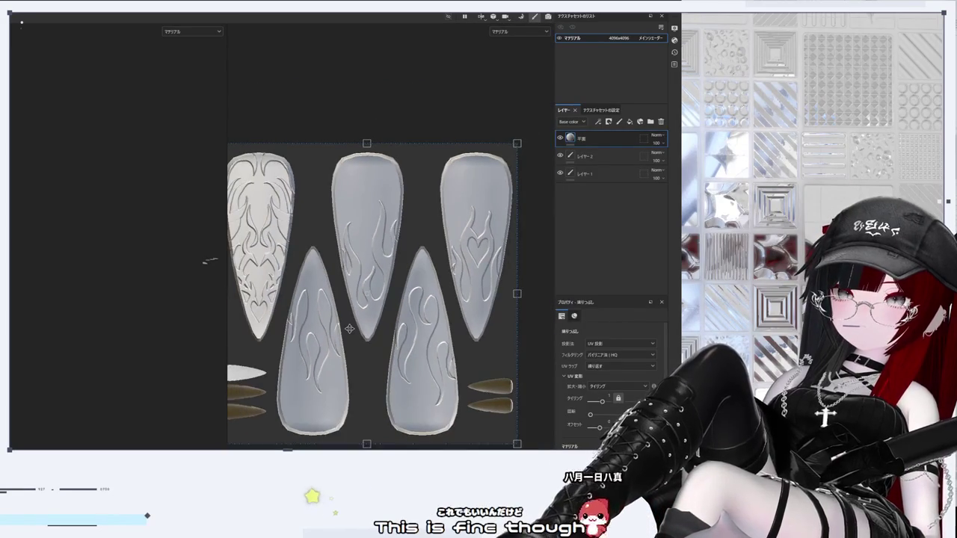
scroll(289, 292, "up", 5)
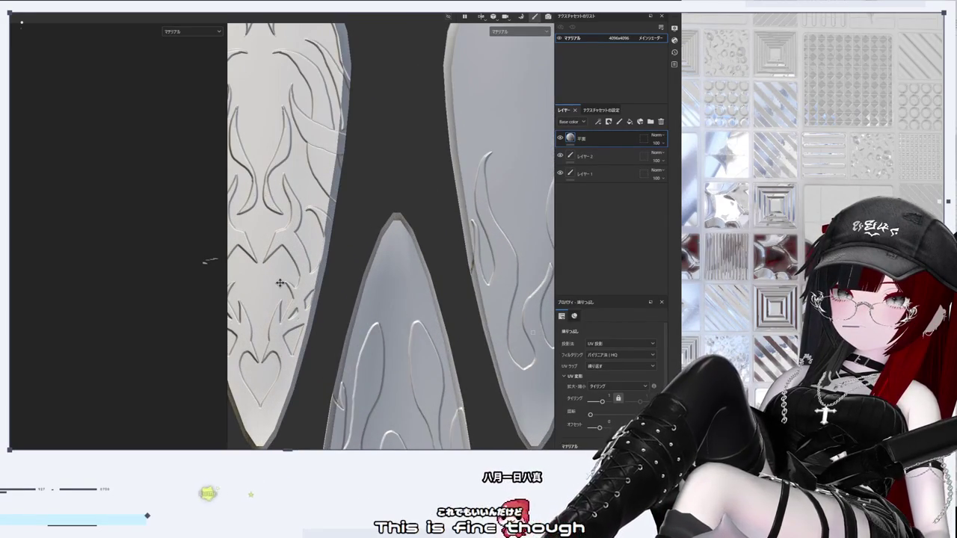
scroll(280, 283, "down", 3)
scroll(281, 278, "down", 2)
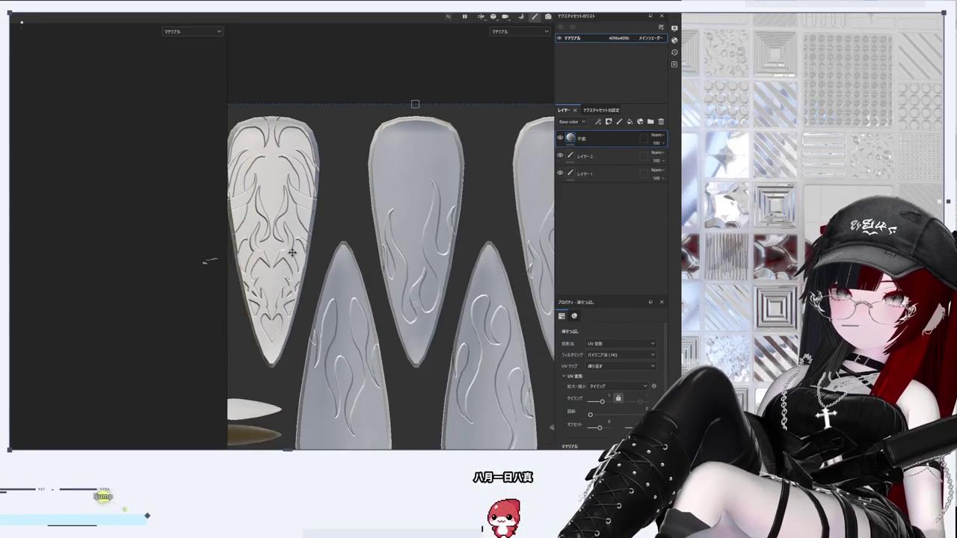
scroll(322, 299, "up", 3)
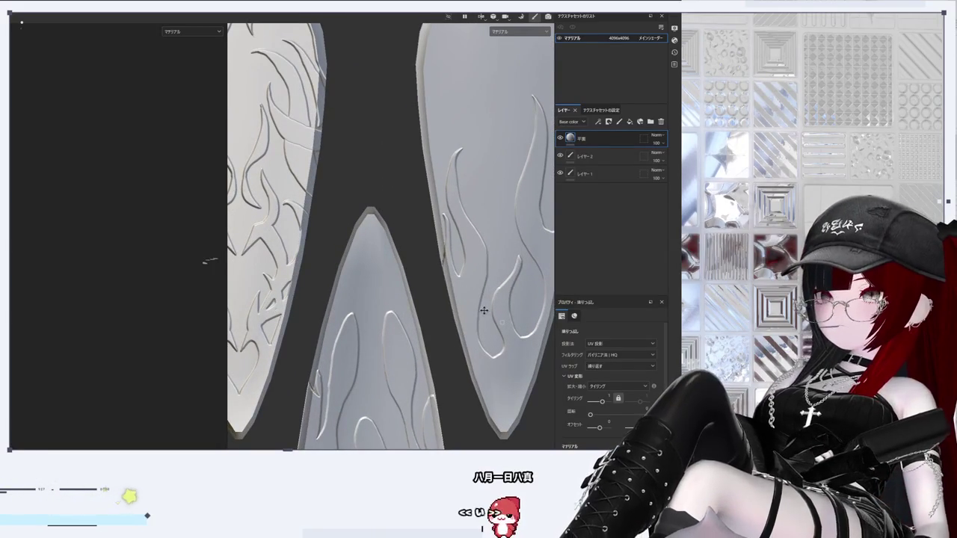
scroll(479, 306, "down", 3)
scroll(441, 284, "up", 1)
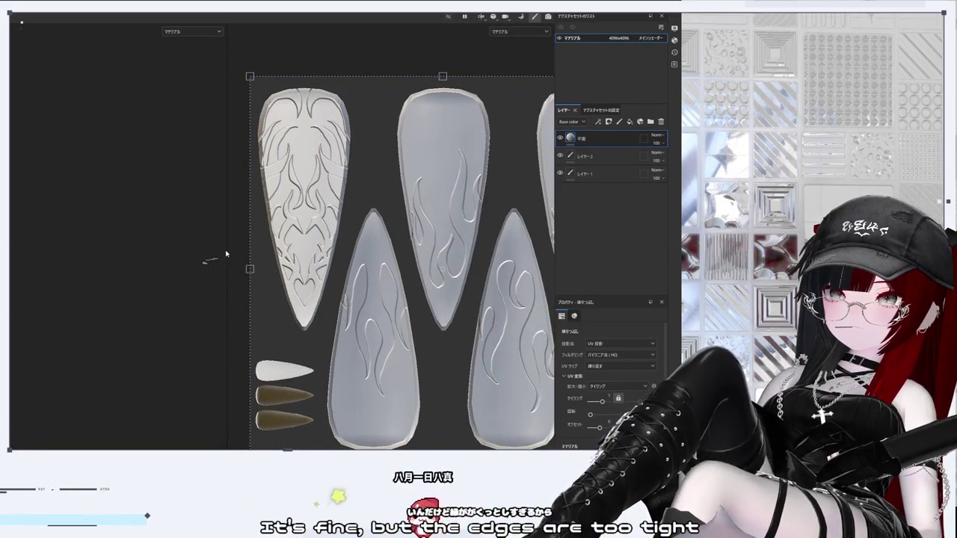
left_click_drag(226, 251, 15, 250)
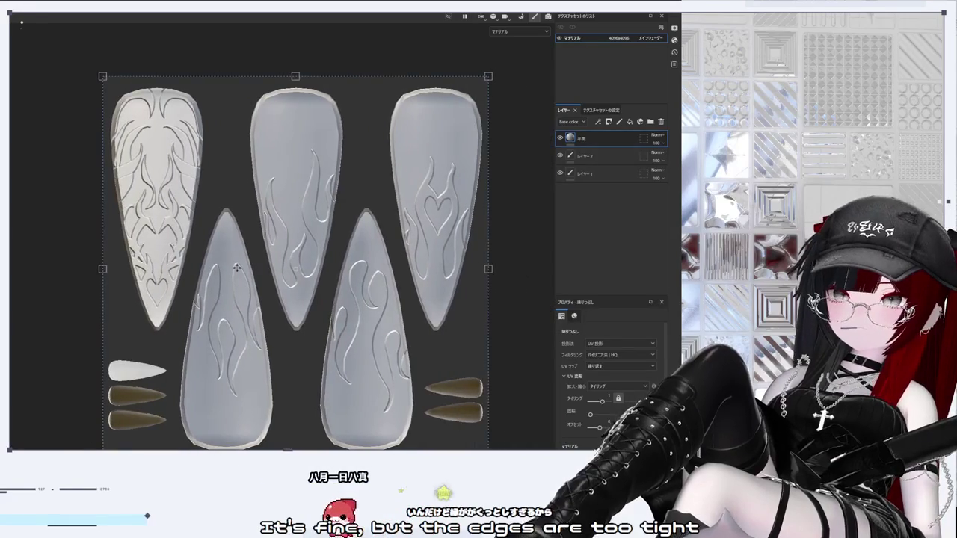
scroll(219, 243, "up", 1)
scroll(314, 262, "down", 2)
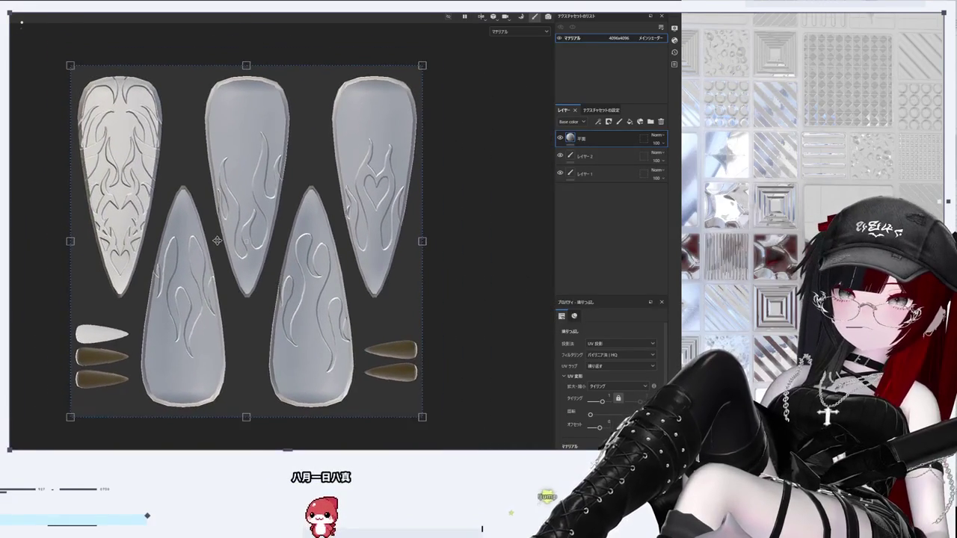
scroll(420, 279, "up", 1)
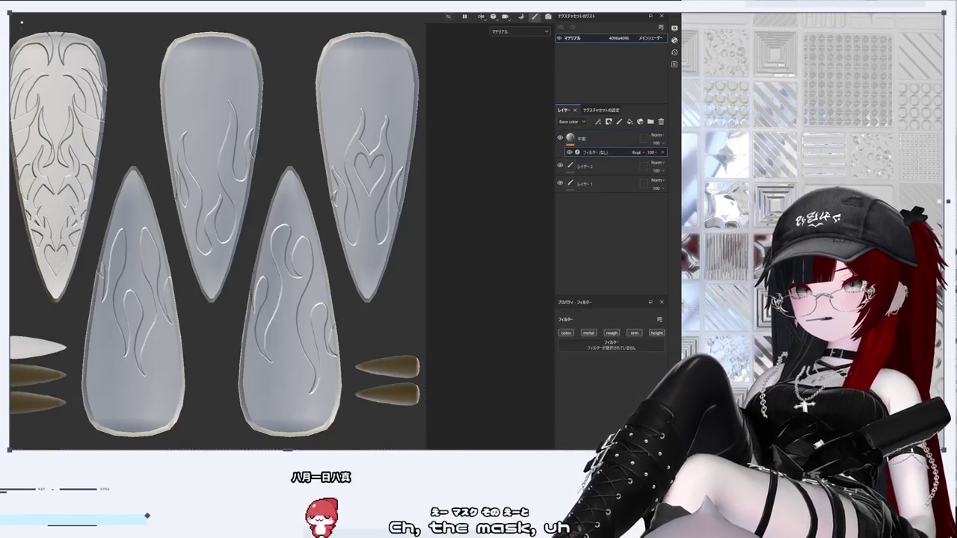
Step: Add a filter to the 平面 fill layer and set it to Blur
left_click(640, 147)
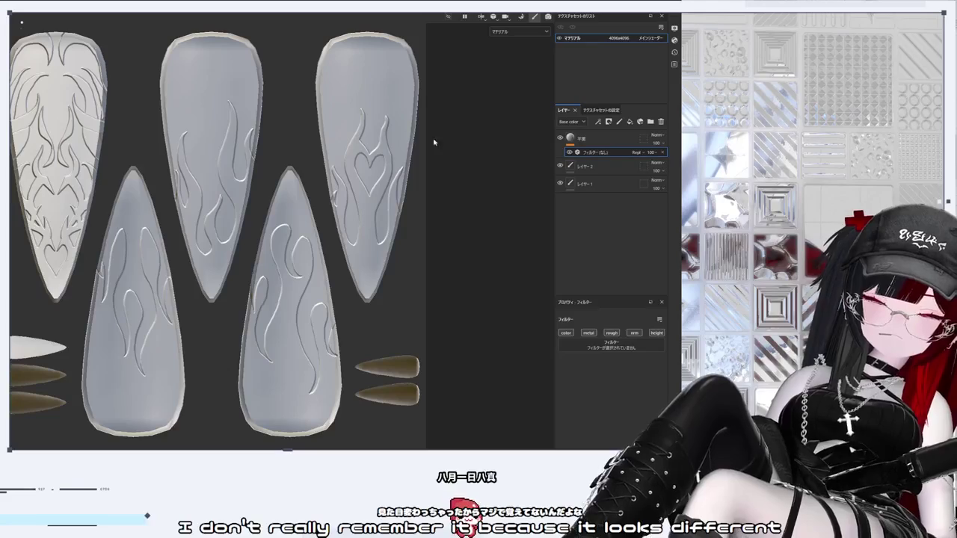
left_click(580, 139)
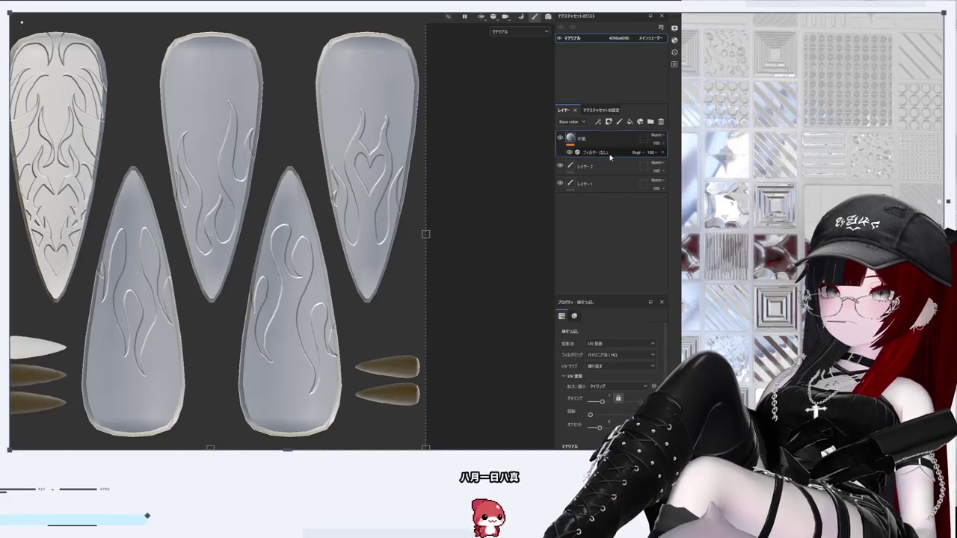
left_click(577, 152)
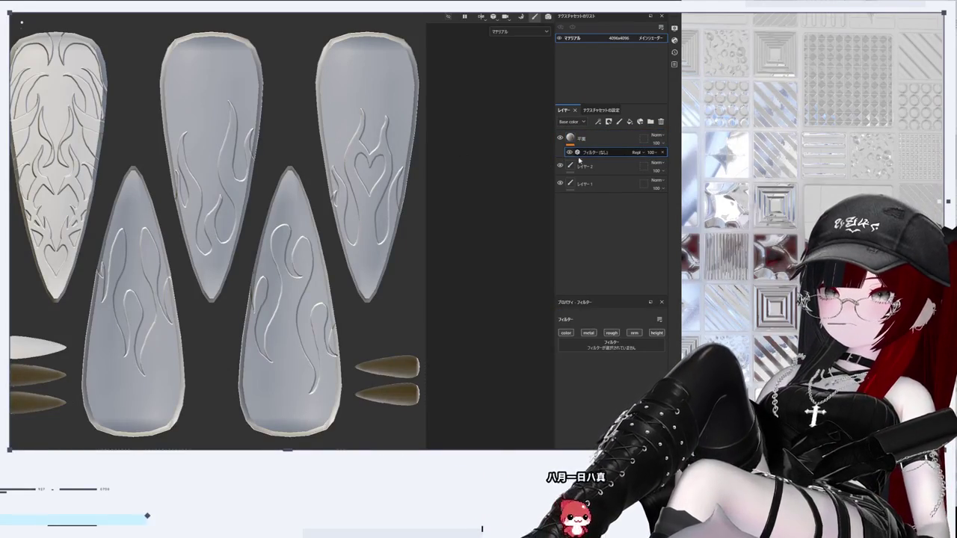
left_click(612, 345)
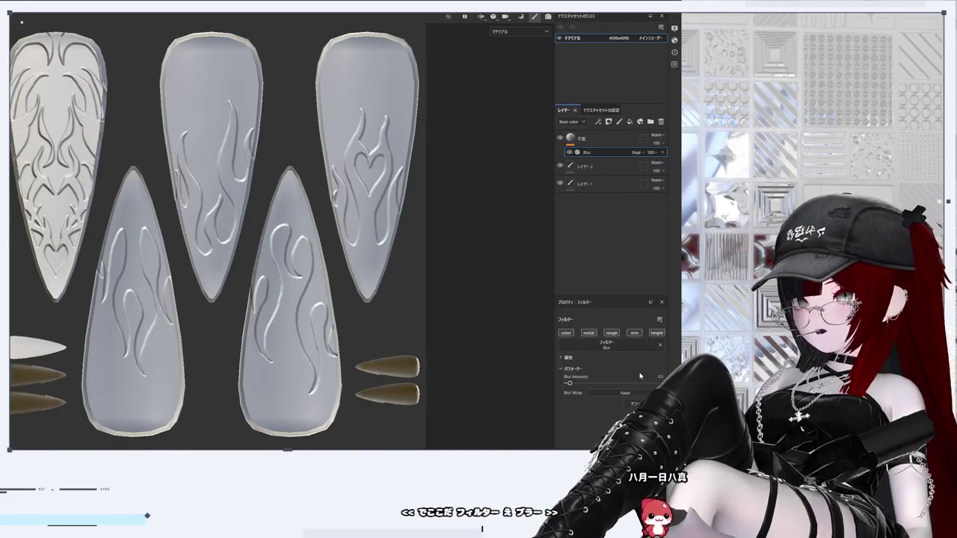
Step: Try Blur intensities between 0 and about 1.64, comparing results, and settle near 1.07
mouse_move(570, 383)
left_mouse_down()
mouse_move(587, 383)
mouse_move(556, 392)
mouse_move(559, 404)
left_mouse_up()
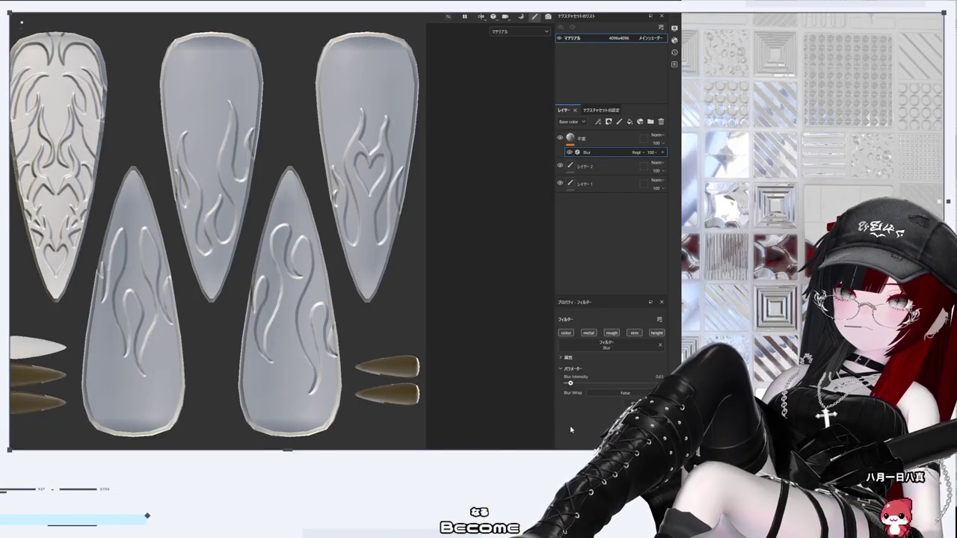
left_click_drag(570, 430, 576, 430)
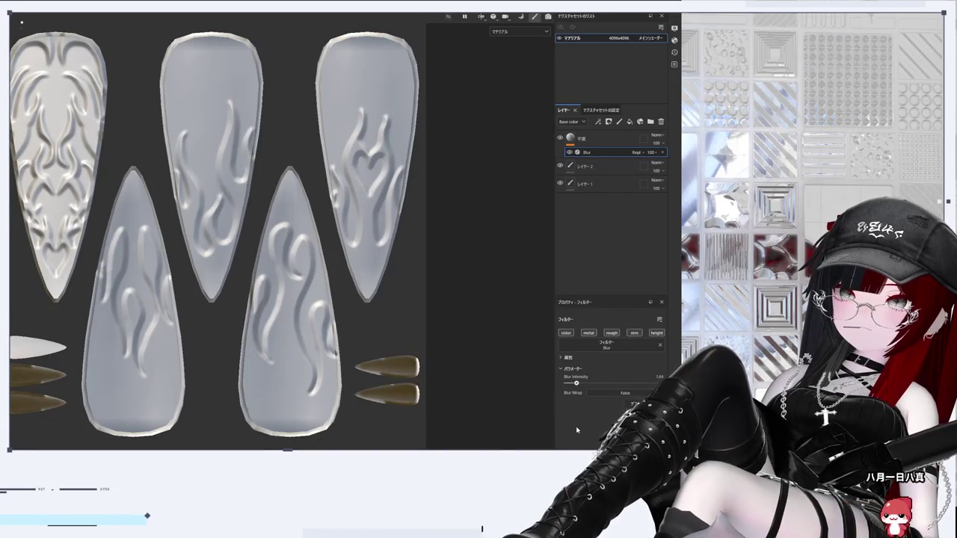
left_click_drag(574, 431, 551, 431)
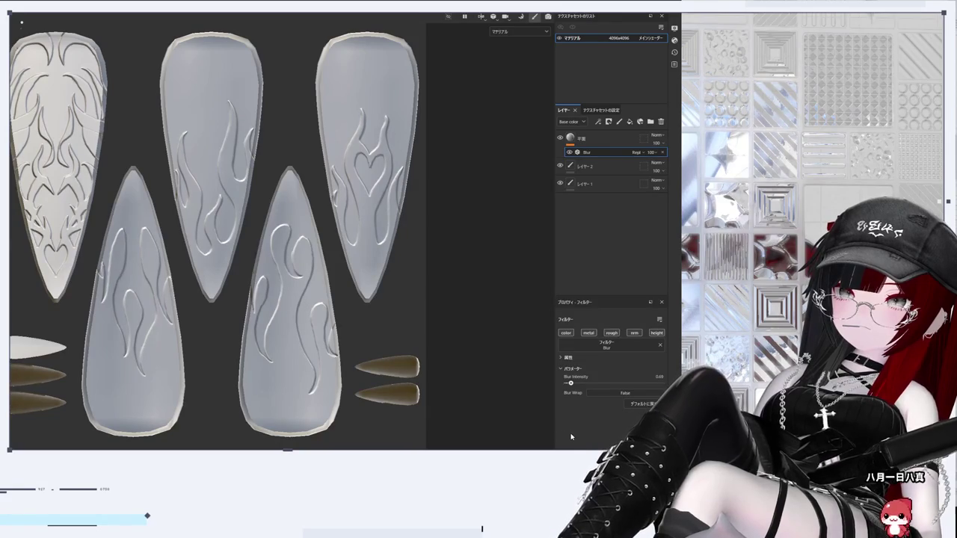
left_click_drag(565, 436, 569, 437)
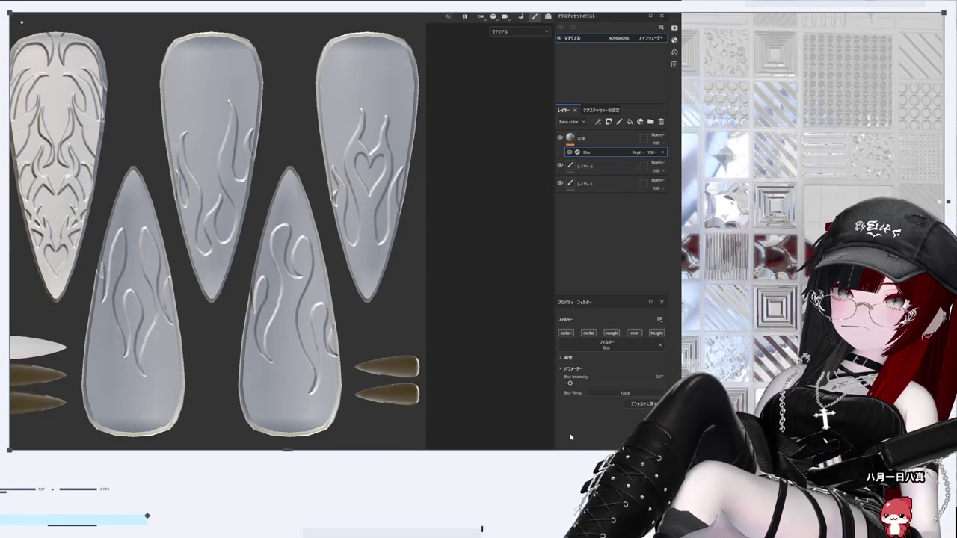
scroll(448, 314, "down", 3)
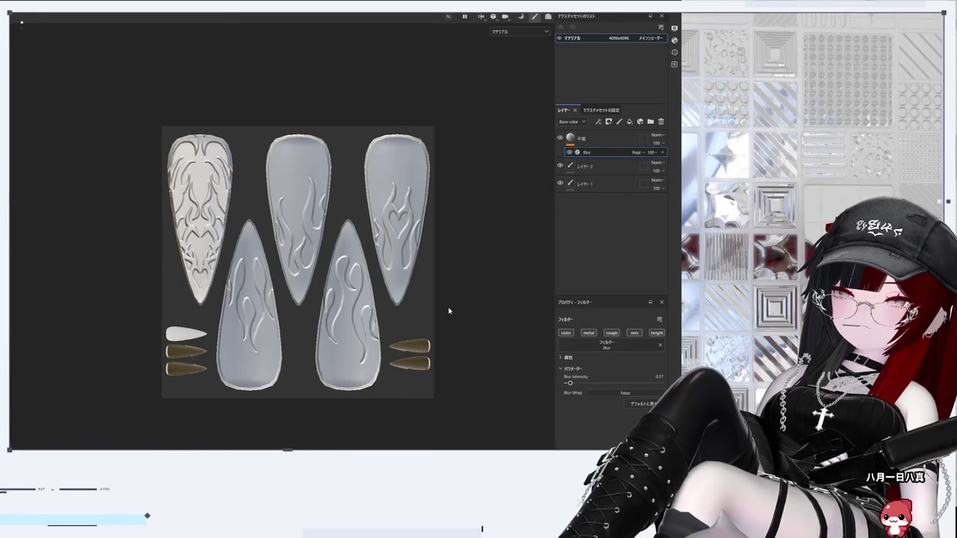
scroll(446, 301, "up", 5)
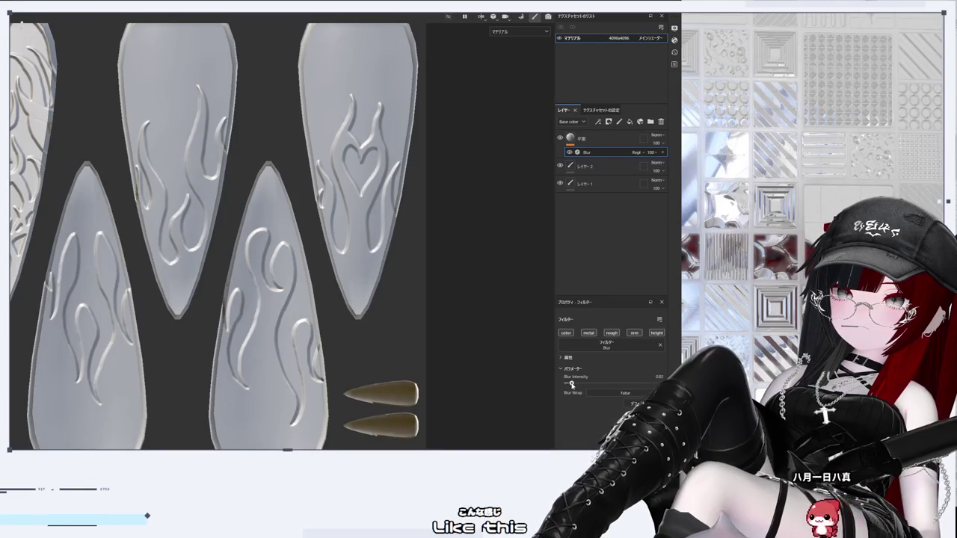
left_click_drag(572, 384, 575, 386)
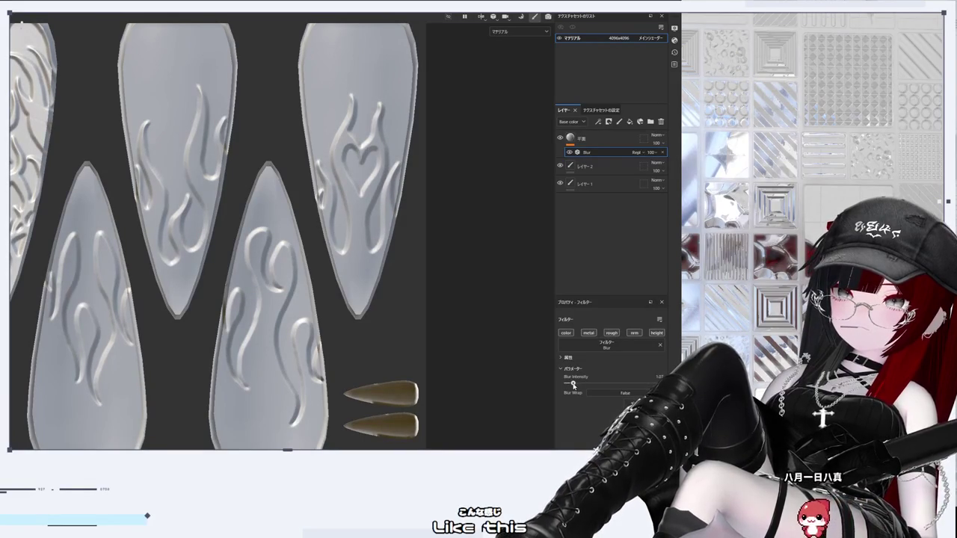
scroll(315, 311, "down", 5)
scroll(303, 292, "up", 6)
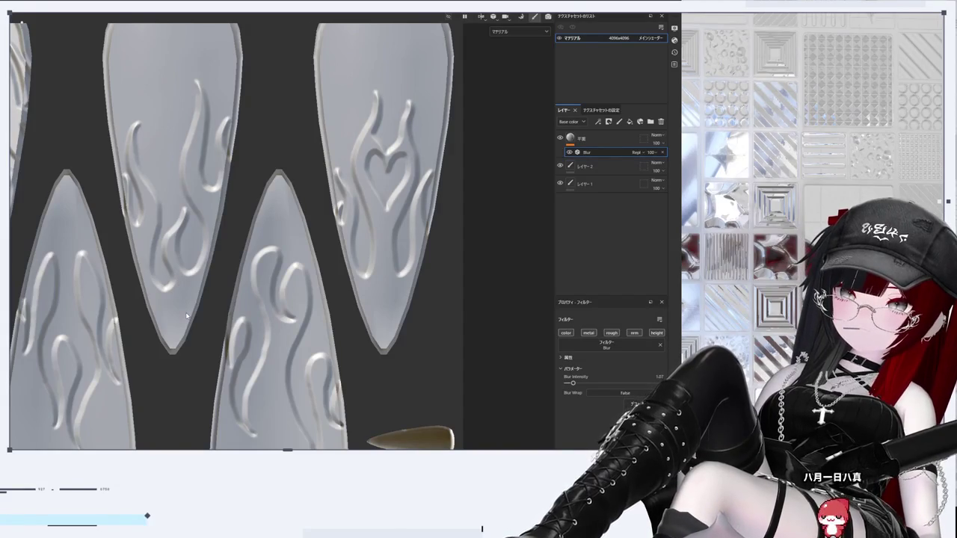
scroll(186, 315, "down", 2)
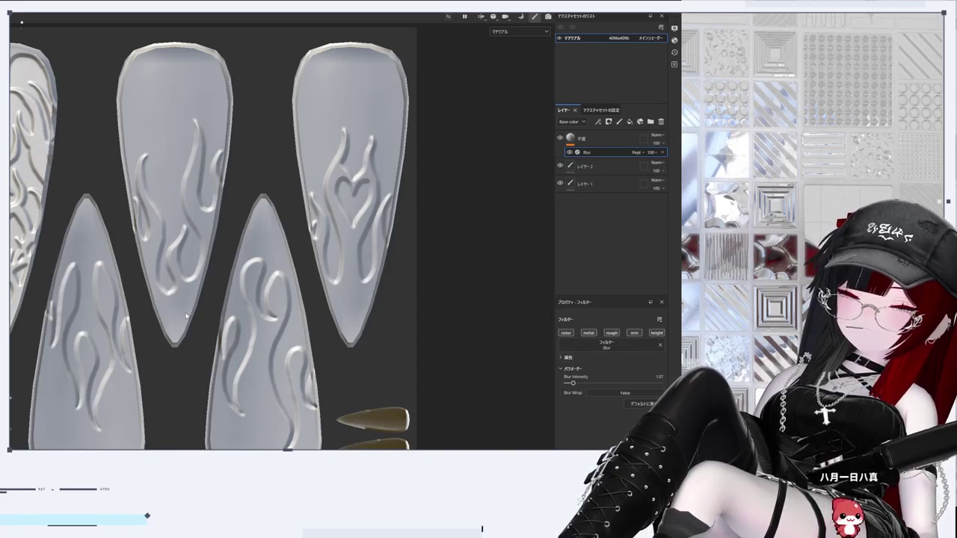
scroll(151, 311, "up", 3)
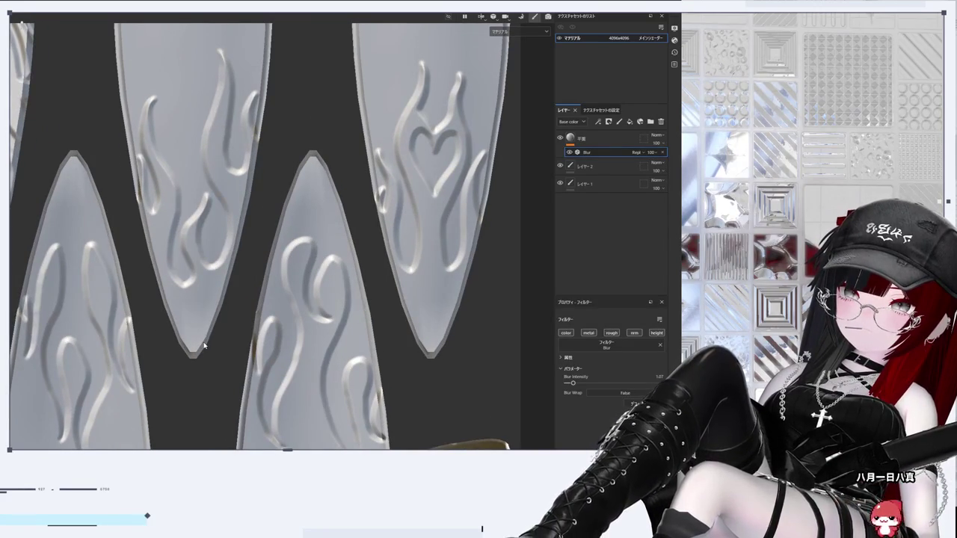
scroll(203, 346, "down", 5)
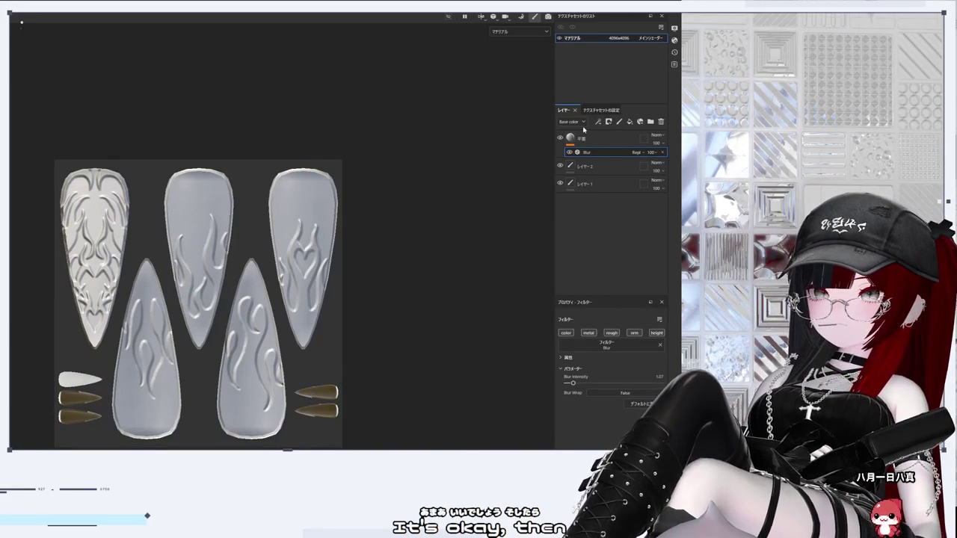
Step: Reach Bake Mesh Maps in the Texture Set Settings' Mesh Maps section
left_click(612, 111)
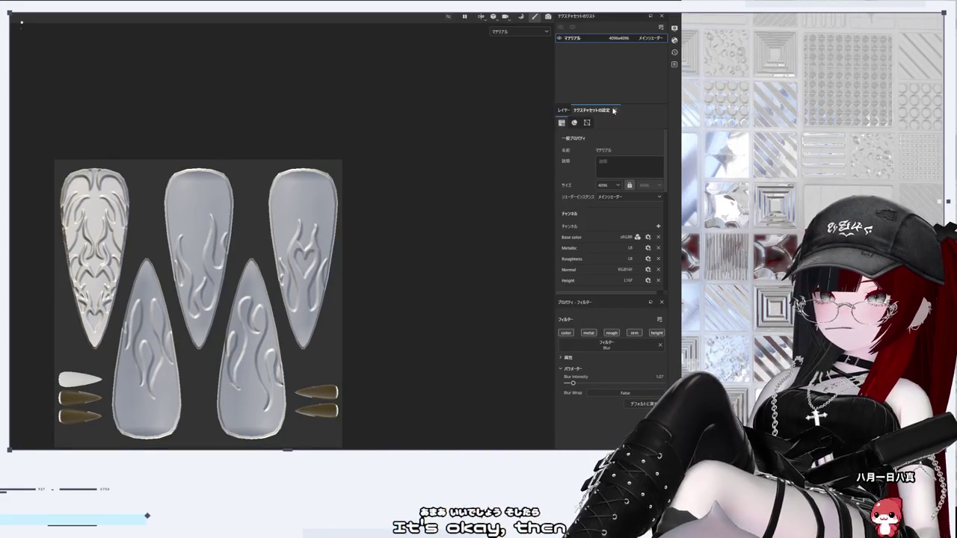
scroll(604, 248, "down", 5)
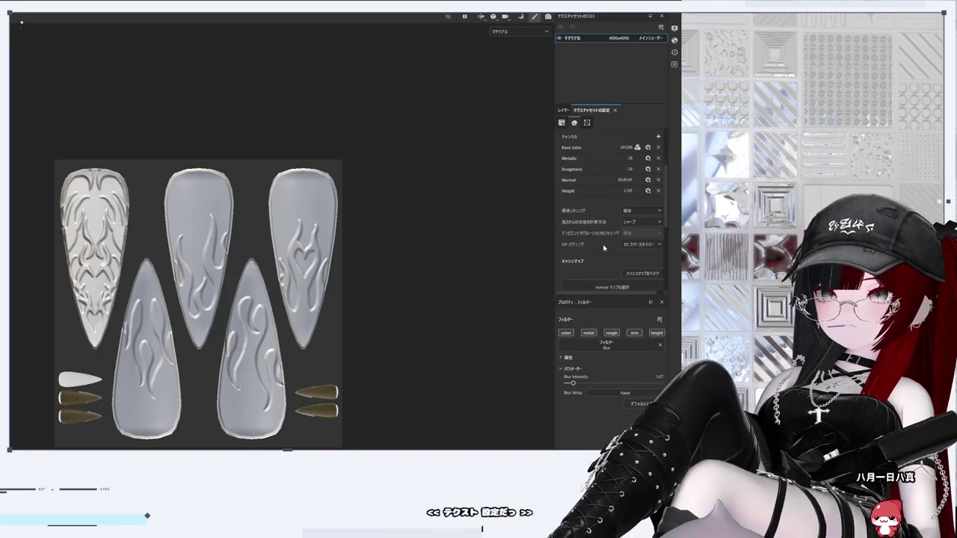
scroll(643, 231, "down", 1)
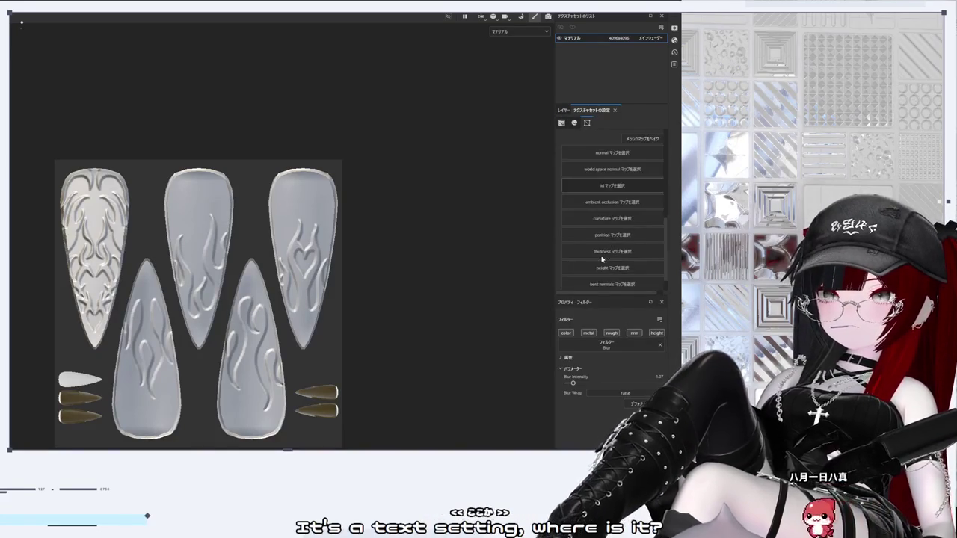
left_click(643, 185)
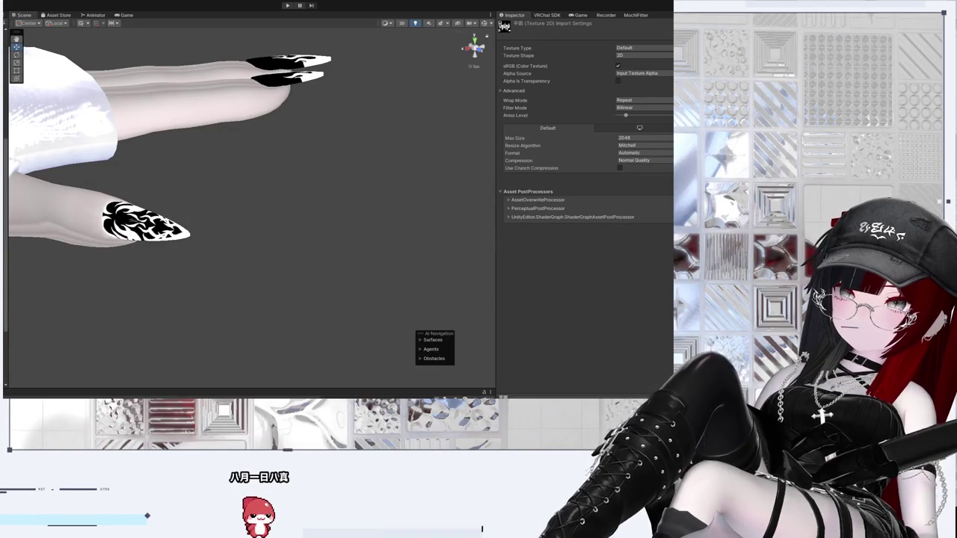
Step: Select the nail mesh, enable its normal map and assign the baked normal texture
left_click_drag(228, 279, 339, 293)
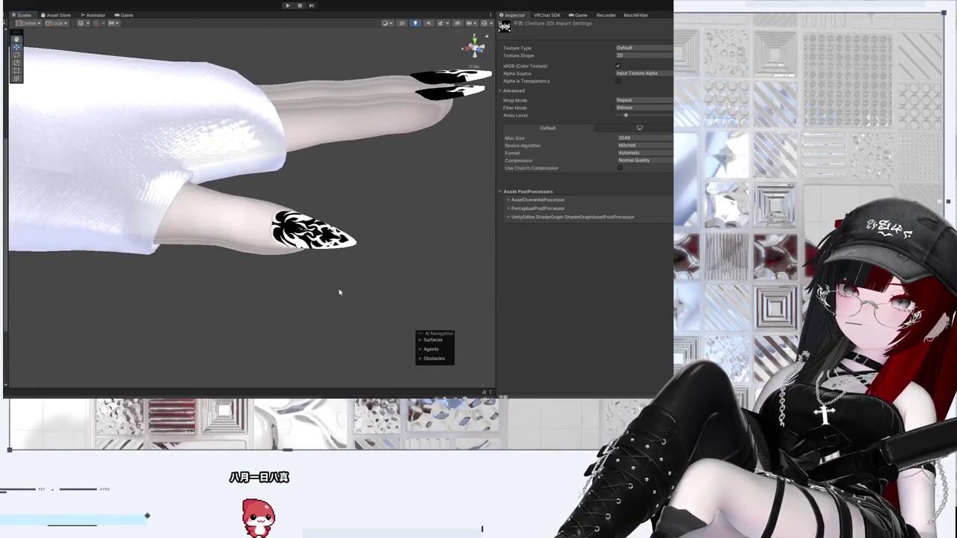
mouse_move(389, 195)
left_mouse_down()
mouse_move(284, 250)
mouse_move(309, 258)
left_mouse_up()
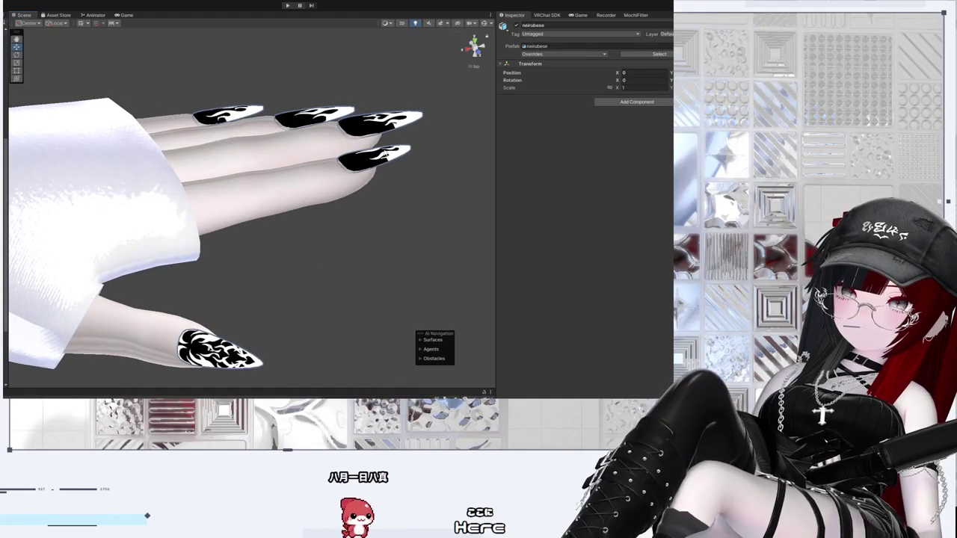
left_click(377, 123)
scroll(528, 302, "down", 10)
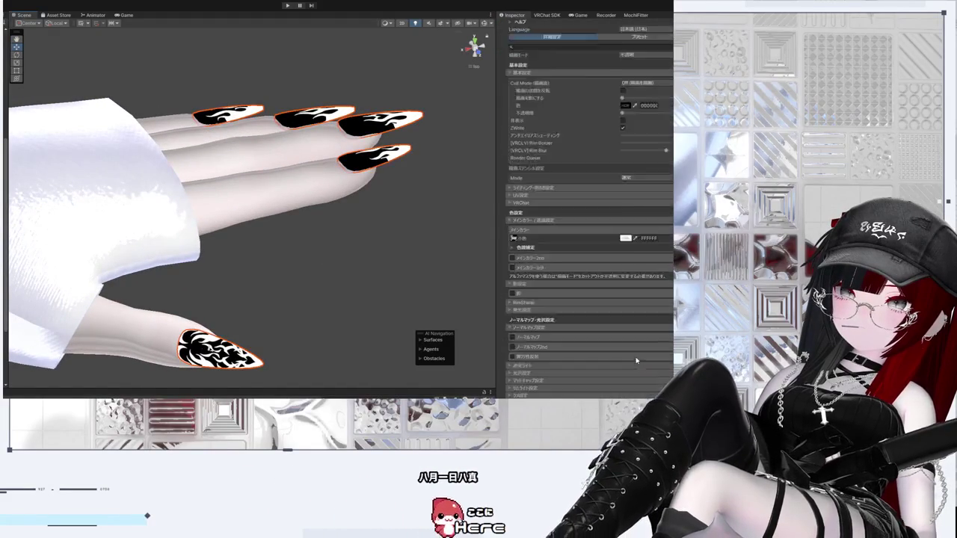
left_click(512, 304)
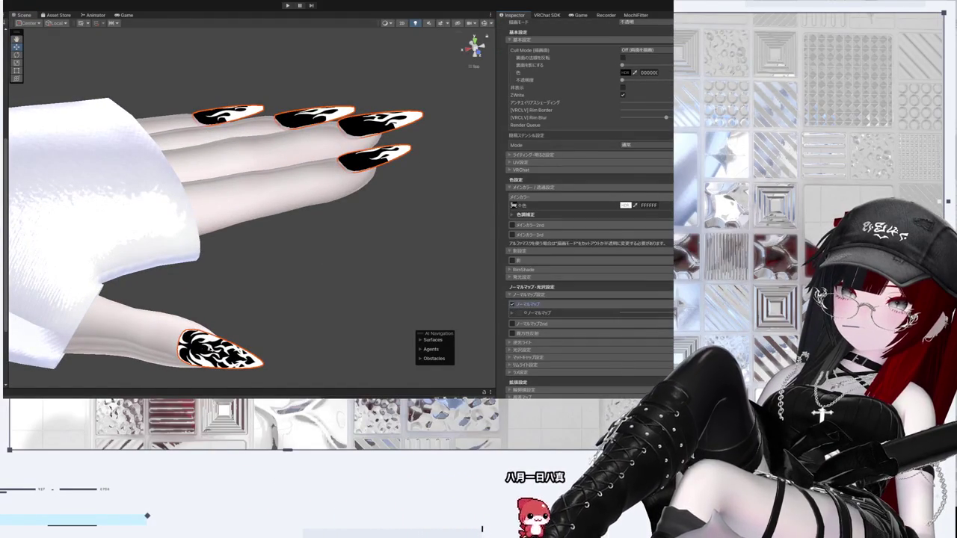
left_click_drag(482, 528, 521, 317)
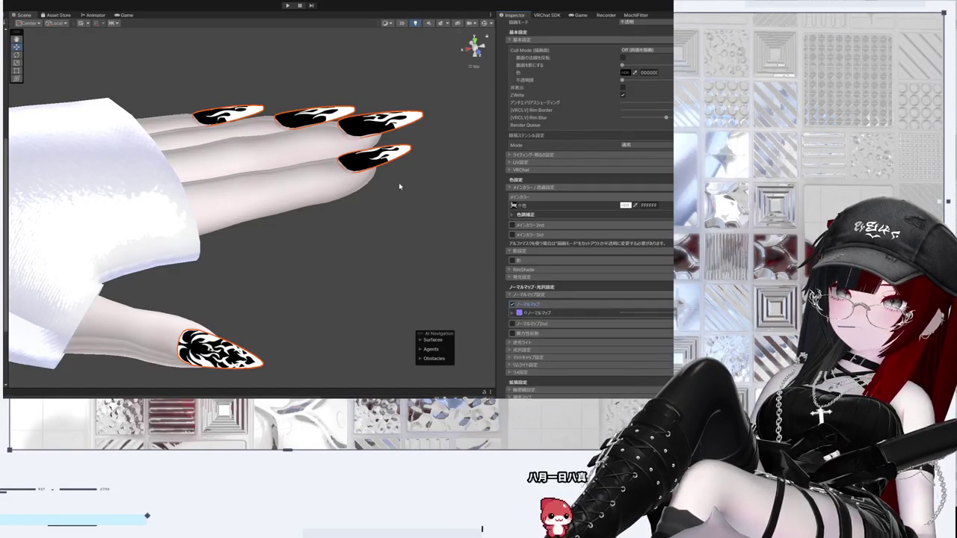
Step: Enable shadows on the nail material and reselect the nail mesh after checking side views
mouse_move(376, 265)
left_mouse_down()
mouse_move(382, 369)
mouse_move(289, 235)
mouse_move(297, 183)
mouse_move(315, 249)
mouse_move(303, 231)
left_mouse_up()
mouse_move(391, 301)
left_mouse_down()
mouse_move(451, 153)
mouse_move(314, 243)
mouse_move(313, 330)
left_mouse_up()
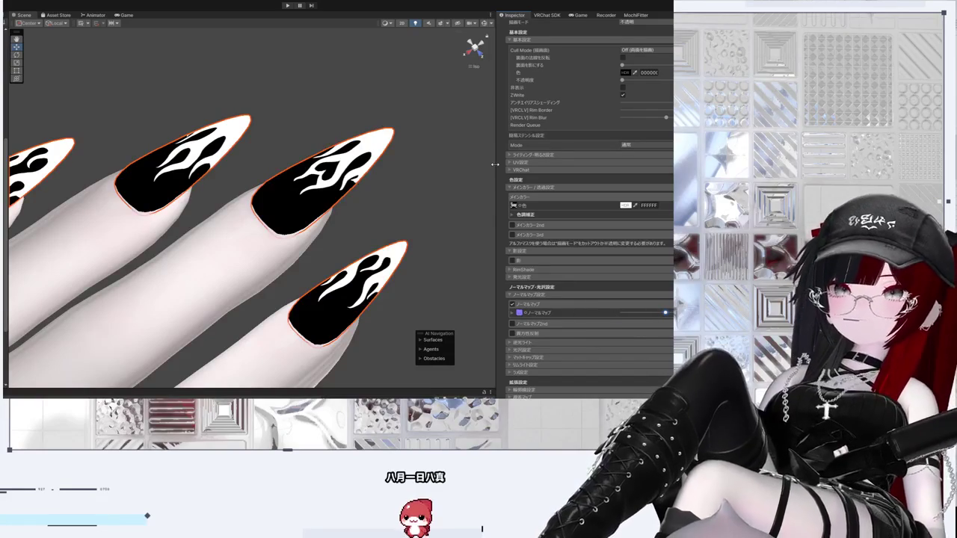
mouse_move(357, 207)
left_mouse_down()
mouse_move(309, 171)
mouse_move(334, 156)
mouse_move(352, 291)
mouse_move(349, 261)
mouse_move(442, 117)
mouse_move(250, 327)
mouse_move(326, 161)
mouse_move(261, 294)
mouse_move(306, 245)
left_mouse_up()
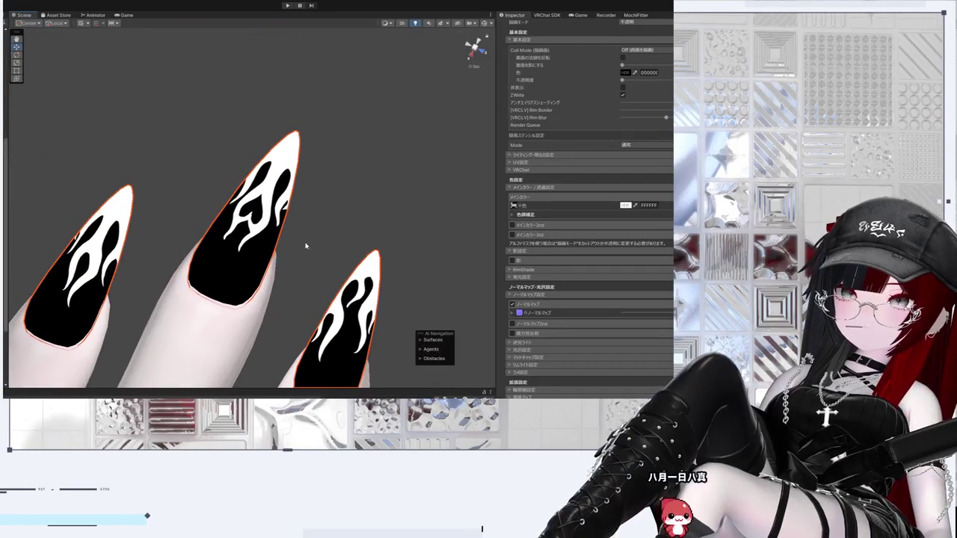
left_click(515, 261)
mouse_move(320, 293)
left_mouse_down()
mouse_move(175, 280)
mouse_move(165, 205)
mouse_move(303, 295)
left_mouse_up()
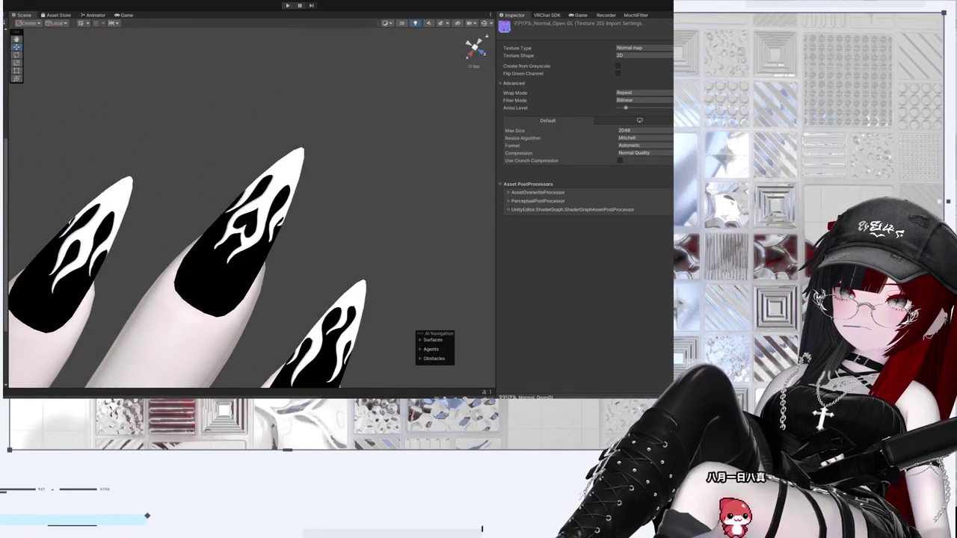
mouse_move(382, 192)
left_mouse_down()
mouse_move(272, 282)
mouse_move(331, 109)
mouse_move(403, 187)
mouse_move(352, 139)
mouse_move(369, 242)
mouse_move(340, 198)
mouse_move(434, 282)
mouse_move(357, 239)
mouse_move(381, 143)
left_mouse_up()
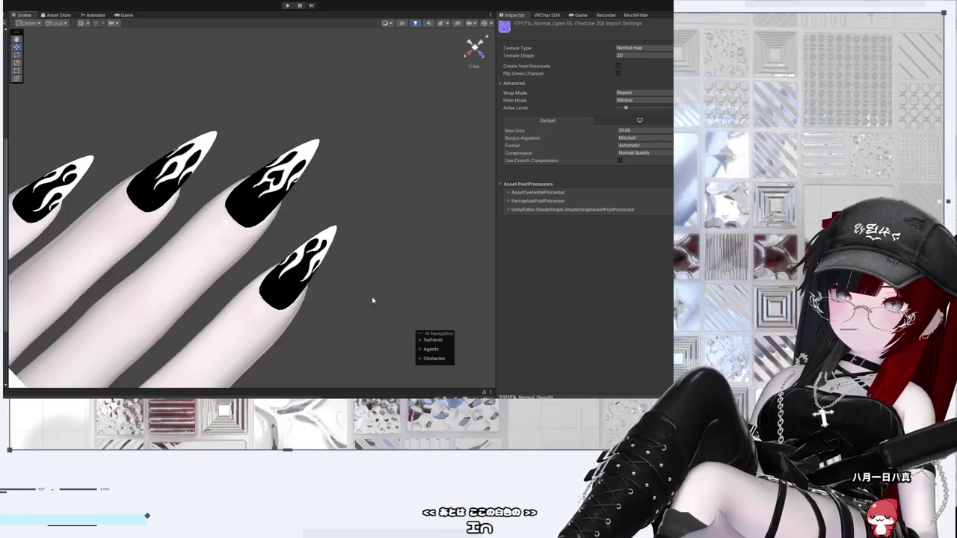
left_click(327, 249)
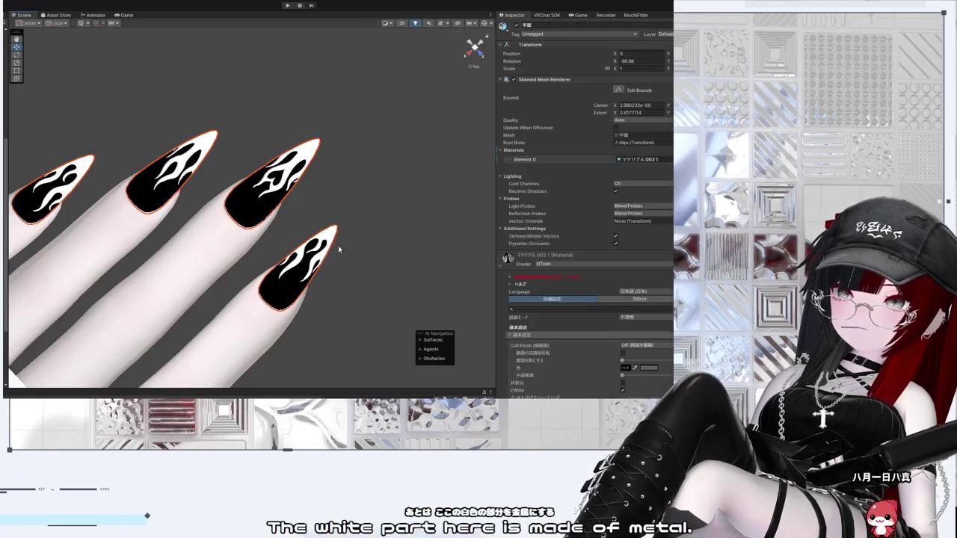
Step: Enable the nail material's matcap layer with a matcap texture and the flame mask assigned
scroll(569, 290, "down", 2)
scroll(568, 289, "down", 8)
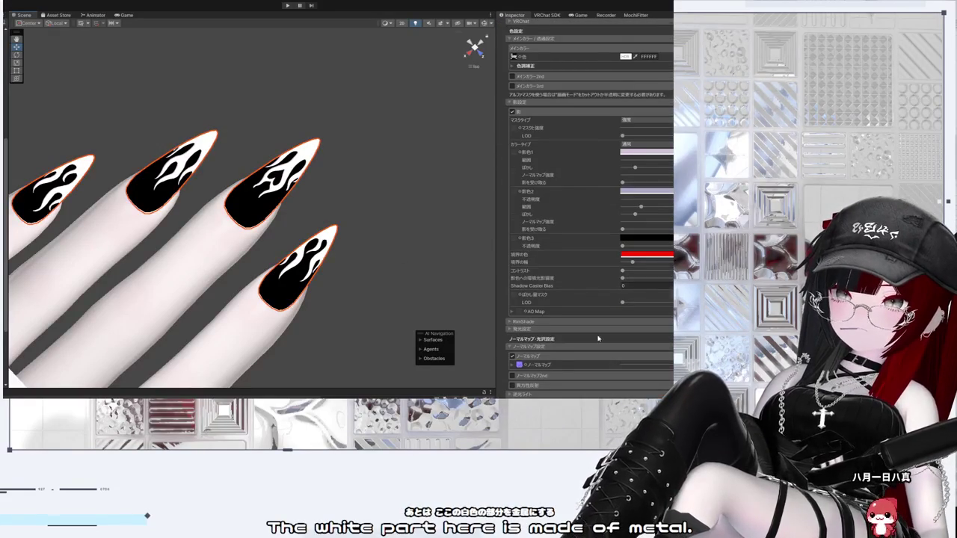
scroll(598, 339, "down", 3)
left_click(521, 349)
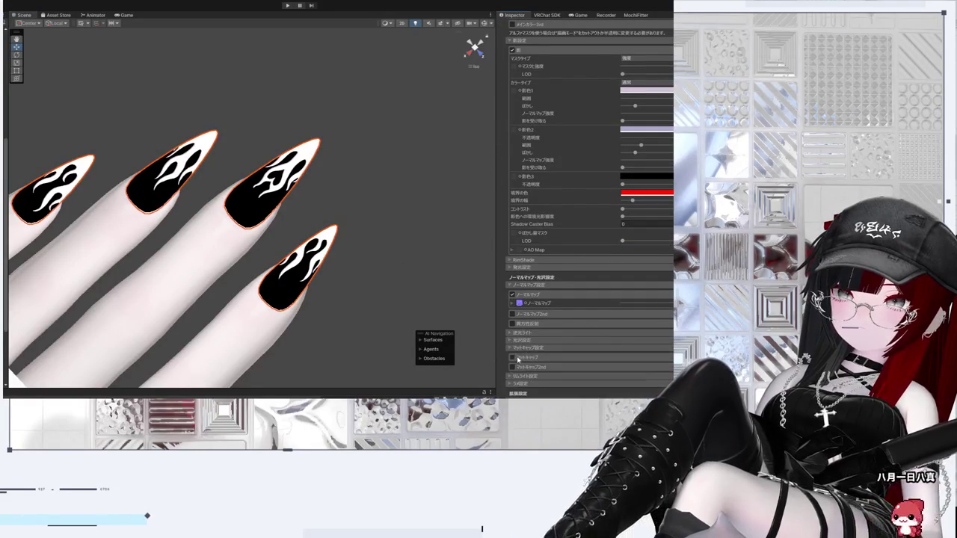
left_click(512, 358)
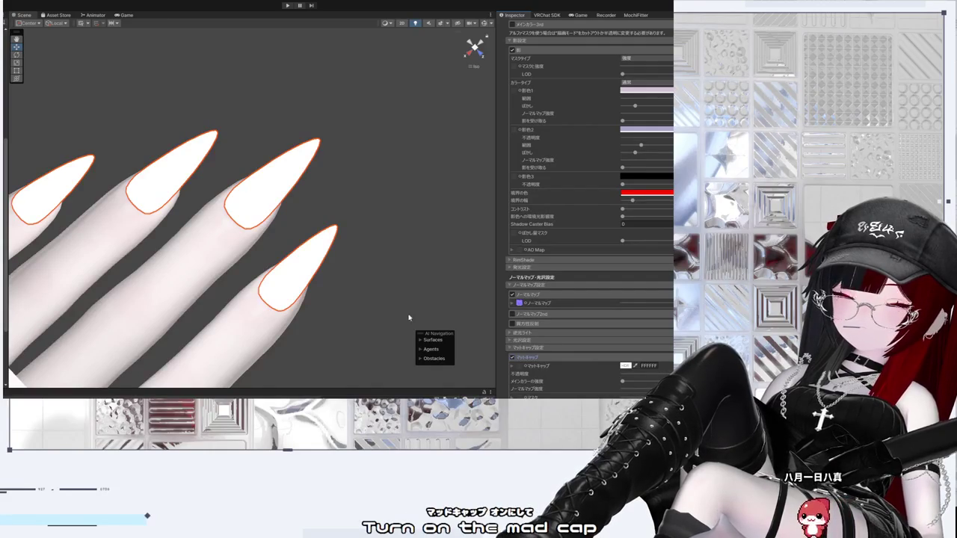
scroll(583, 224, "down", 2)
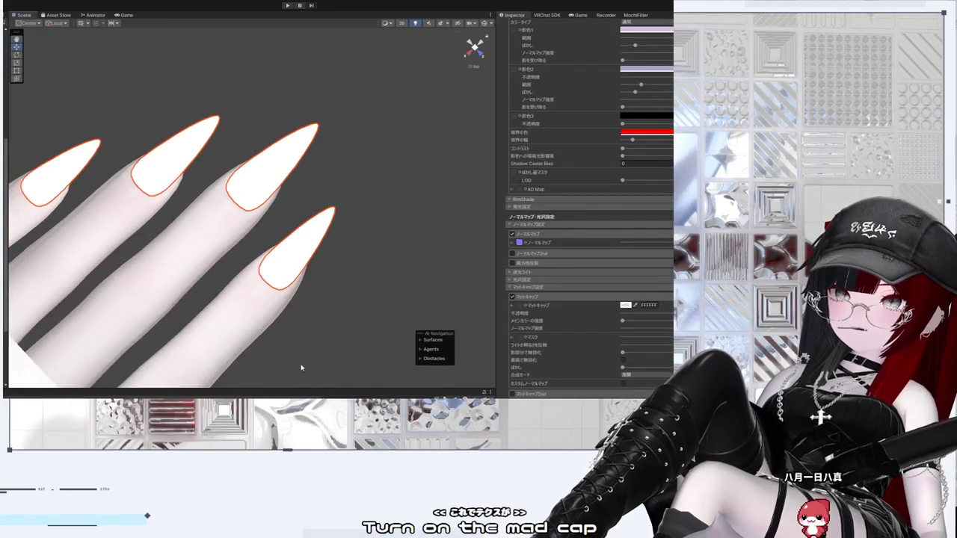
scroll(302, 367, "up", 1)
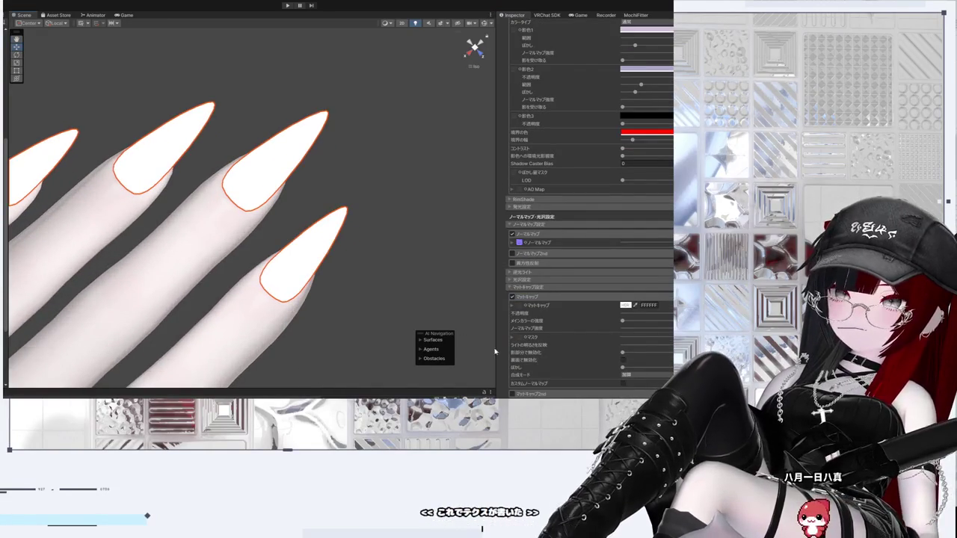
left_click(517, 296)
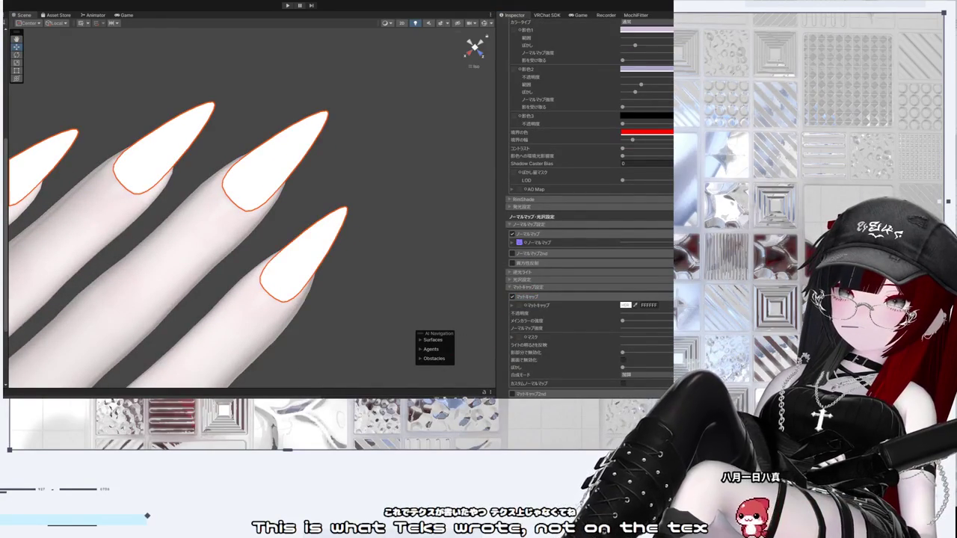
left_click(520, 337)
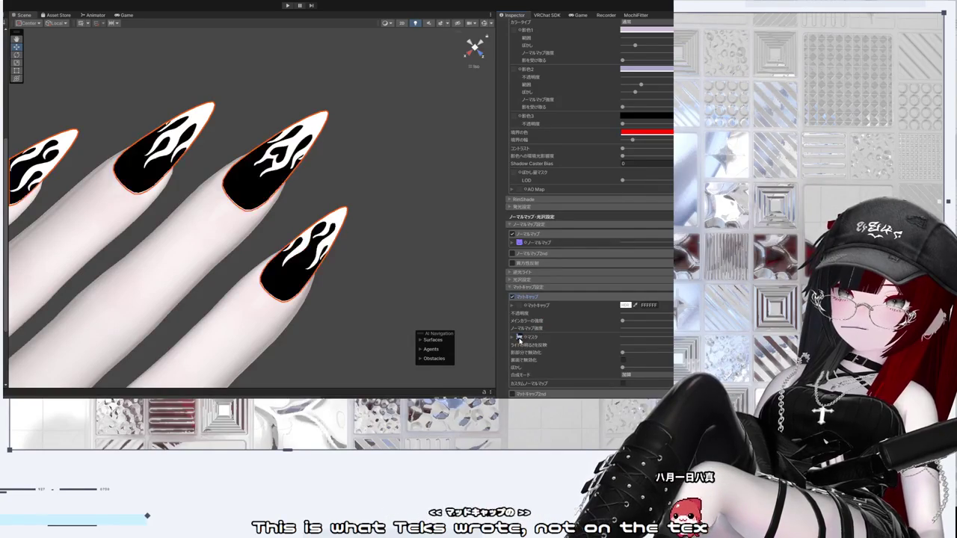
Step: Remove the flame texture from the nails' main colour, leaving white nails with engraved flame relief
mouse_move(351, 299)
left_mouse_down()
mouse_move(359, 128)
mouse_move(359, 295)
mouse_move(314, 276)
mouse_move(246, 225)
mouse_move(307, 275)
mouse_move(359, 280)
left_mouse_up()
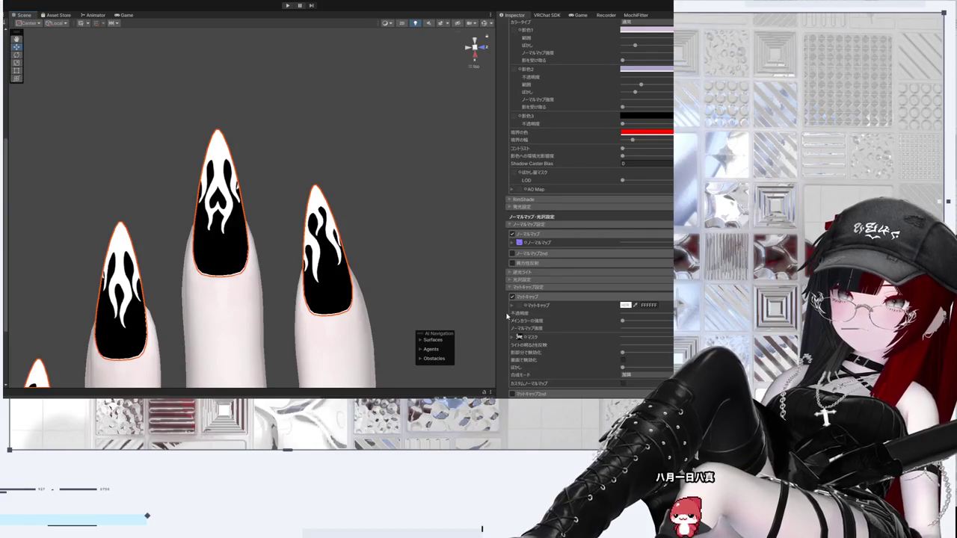
mouse_move(359, 280)
left_mouse_down()
mouse_move(349, 224)
mouse_move(319, 179)
left_mouse_up()
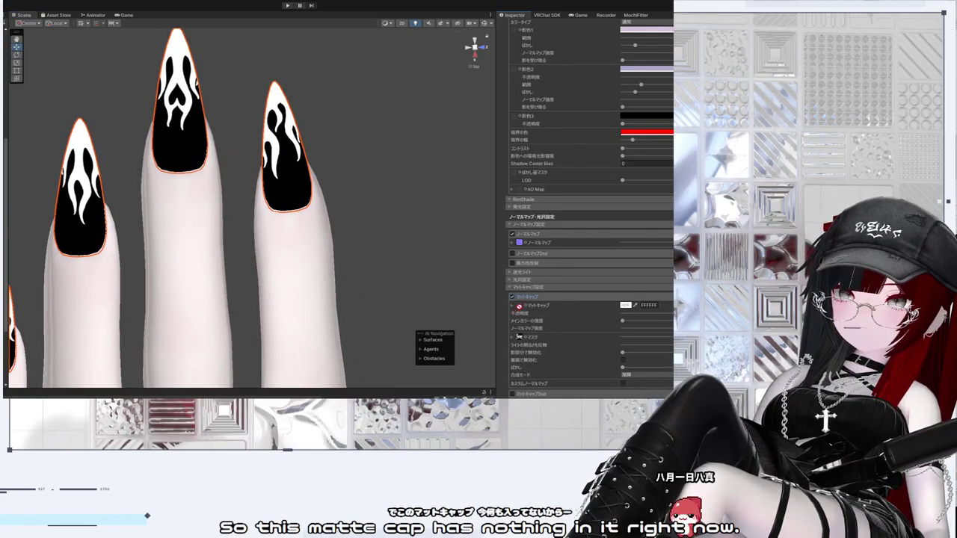
left_click(515, 306)
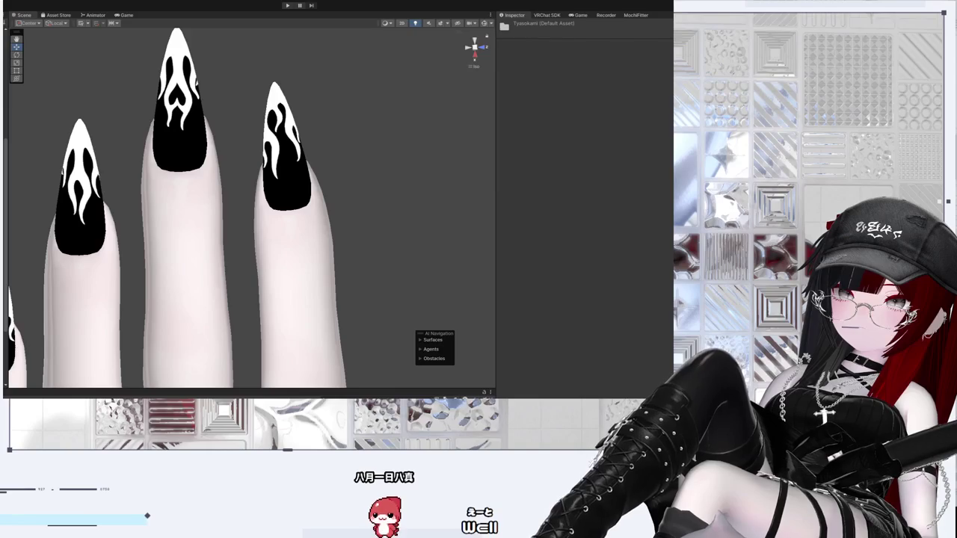
left_click(292, 178)
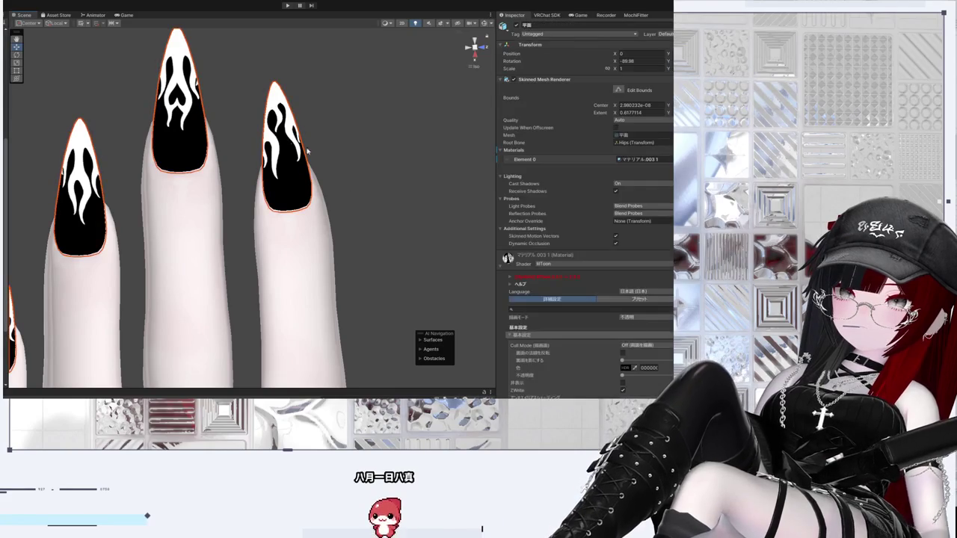
scroll(663, 356, "down", 10)
scroll(662, 356, "down", 10)
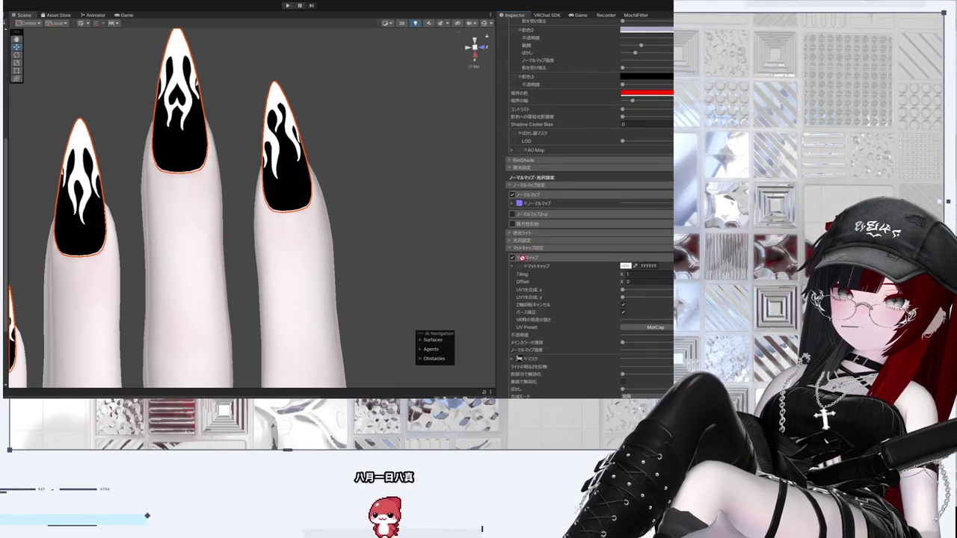
mouse_move(351, 254)
left_mouse_down()
mouse_move(202, 47)
mouse_move(276, 184)
mouse_move(261, 231)
mouse_move(322, 224)
left_mouse_up()
scroll(275, 184, "up", 2)
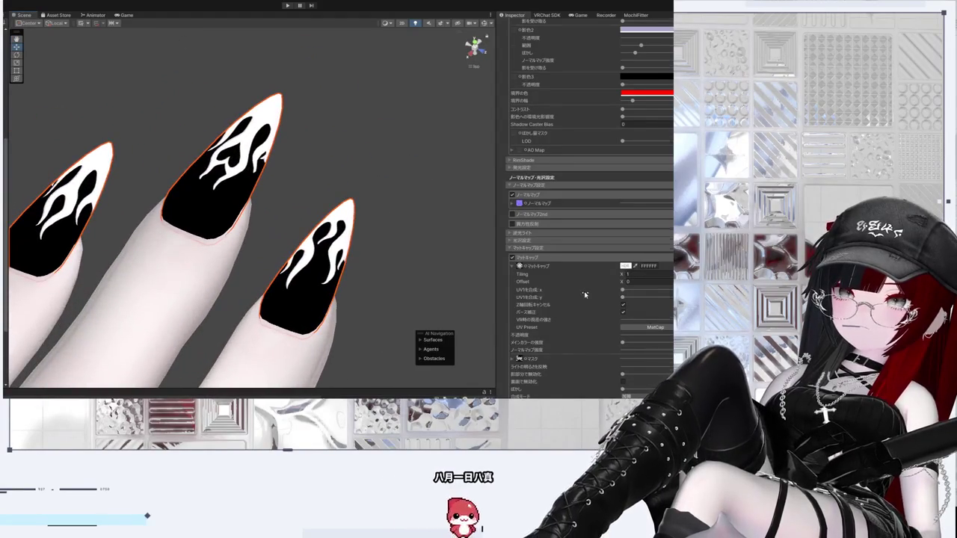
scroll(585, 295, "up", 20)
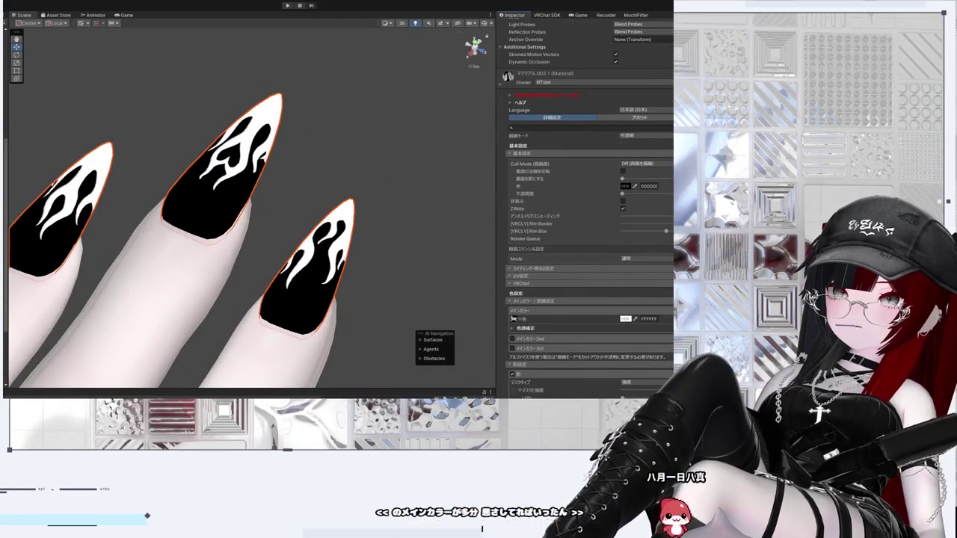
key("ctrl+z")
mouse_move(149, 202)
left_mouse_down()
mouse_move(199, 202)
mouse_move(478, 269)
left_mouse_up()
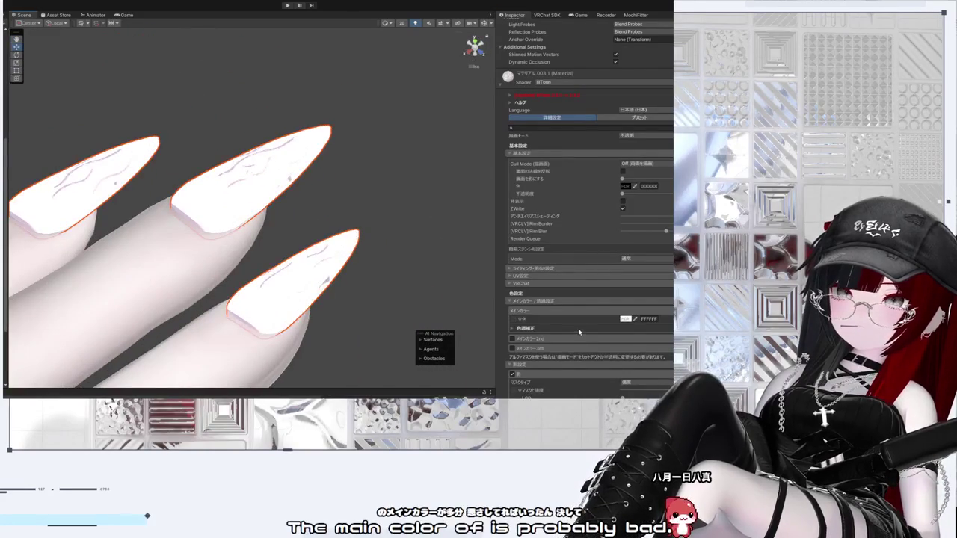
Step: Set the nails' main colour to black so the matcap flames render as shiny silver
scroll(578, 332, "down", 5)
scroll(578, 332, "up", 3)
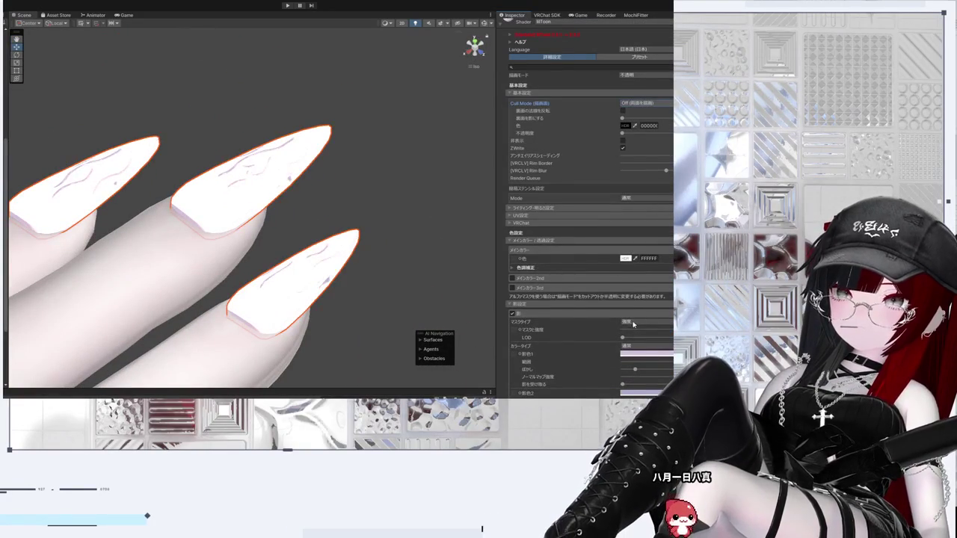
scroll(575, 302, "down", 10)
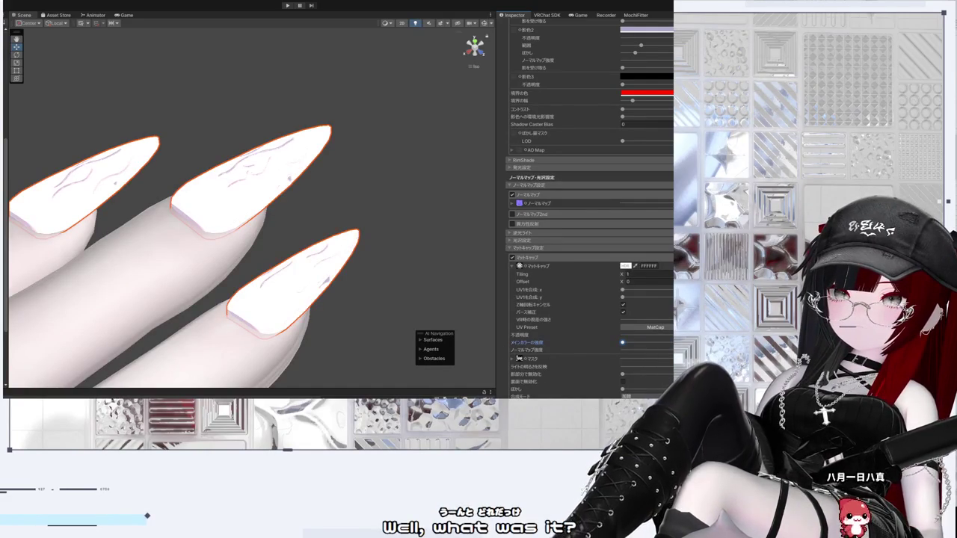
left_click(641, 334)
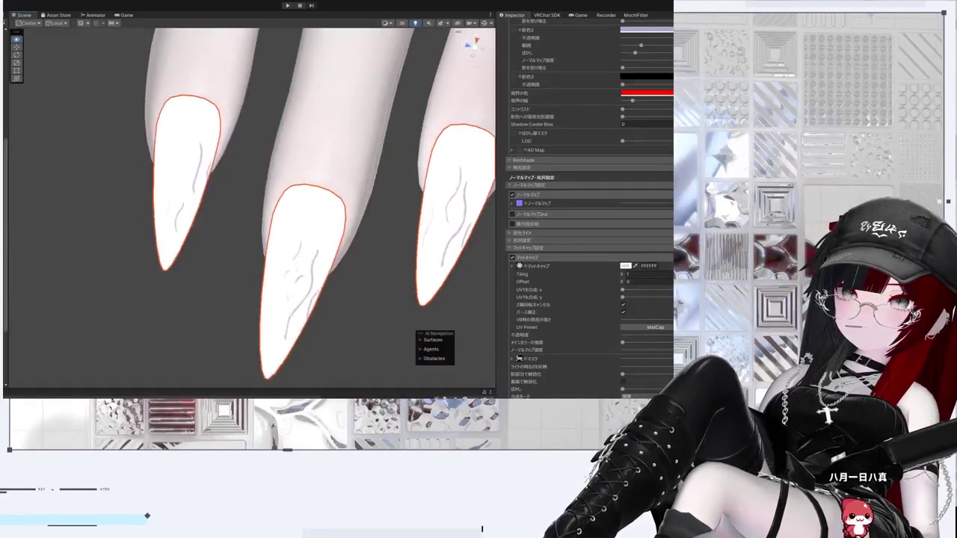
mouse_move(224, 149)
left_mouse_down()
mouse_move(187, 134)
mouse_move(209, 120)
mouse_move(163, 110)
mouse_move(180, 120)
mouse_move(172, 131)
mouse_move(187, 127)
left_mouse_up()
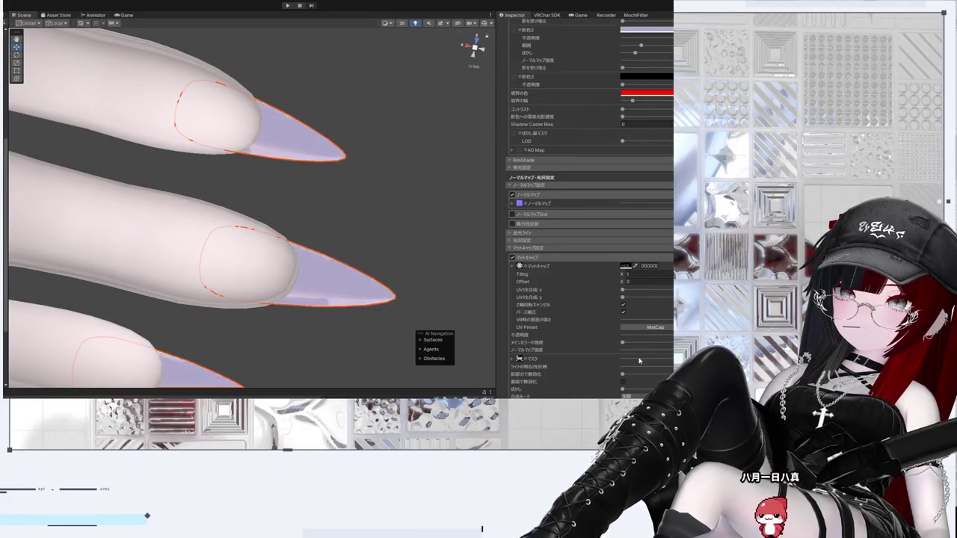
left_click_drag(397, 304, 359, 217)
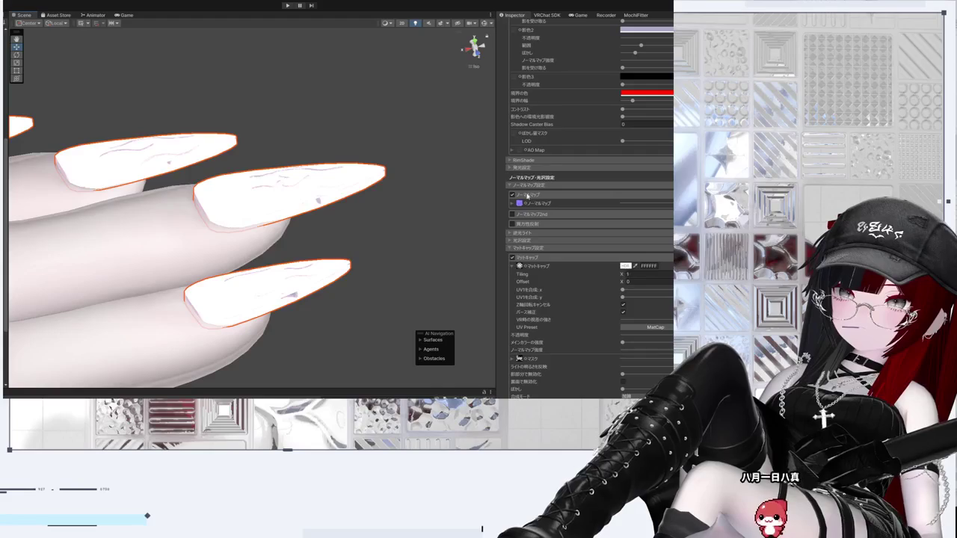
scroll(568, 262, "up", 8)
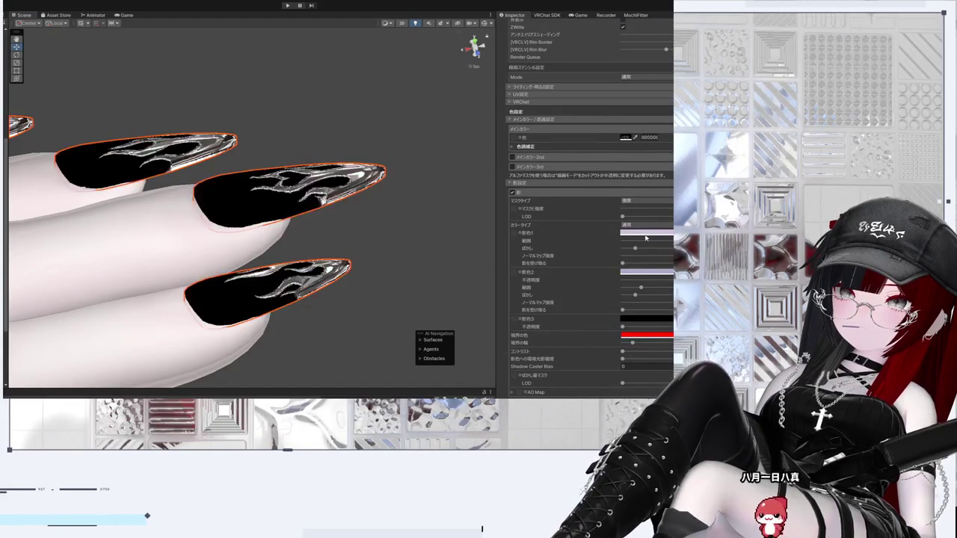
Step: Clear the selection and zoom in on the black flame nails from above and tip-on
mouse_move(181, 208)
left_mouse_down()
mouse_move(378, 289)
mouse_move(344, 254)
mouse_move(56, 269)
left_mouse_up()
scroll(87, 258, "down", 5)
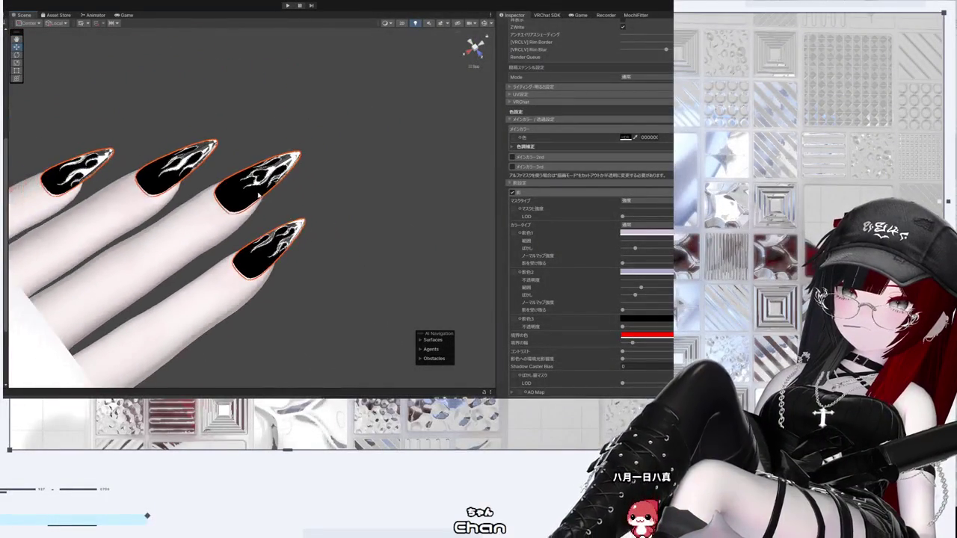
left_click(329, 196)
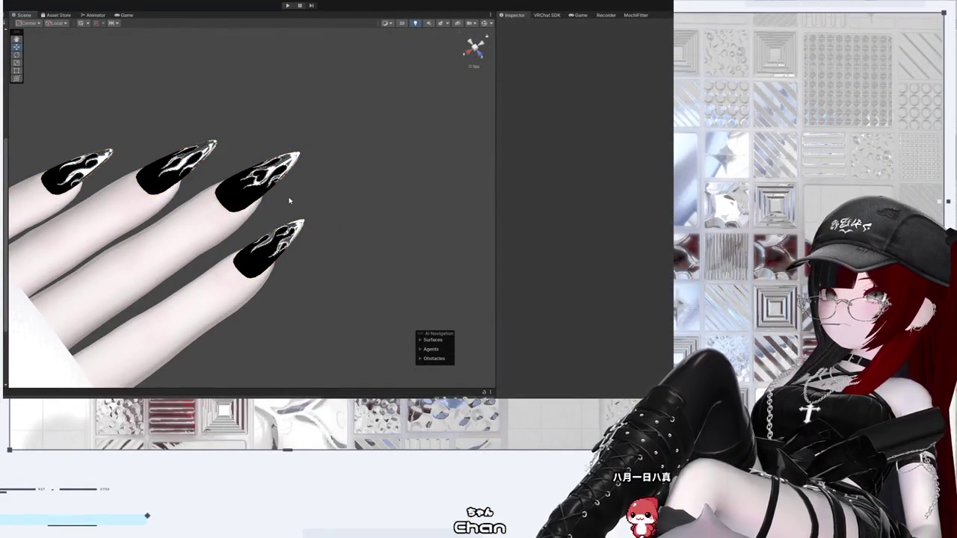
scroll(290, 200, "up", 2)
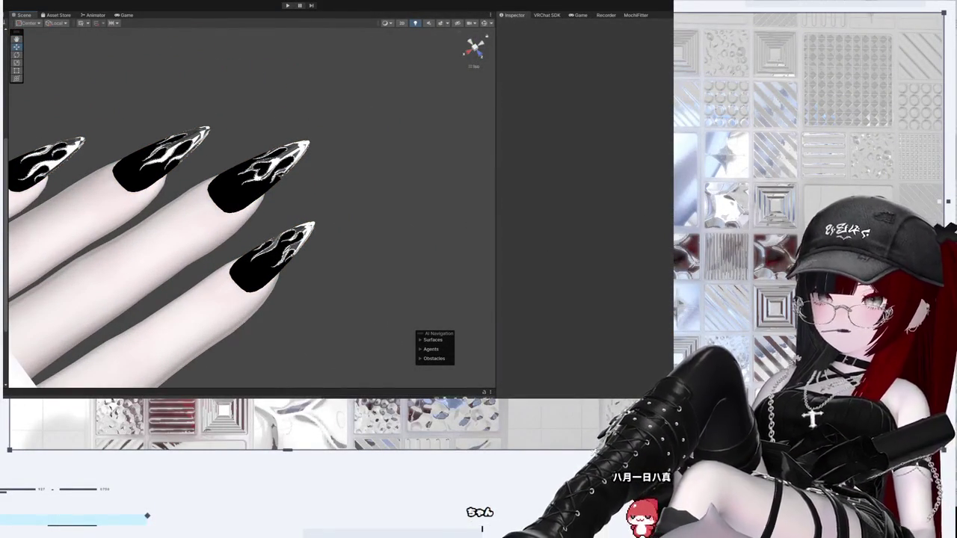
scroll(307, 191, "up", 4)
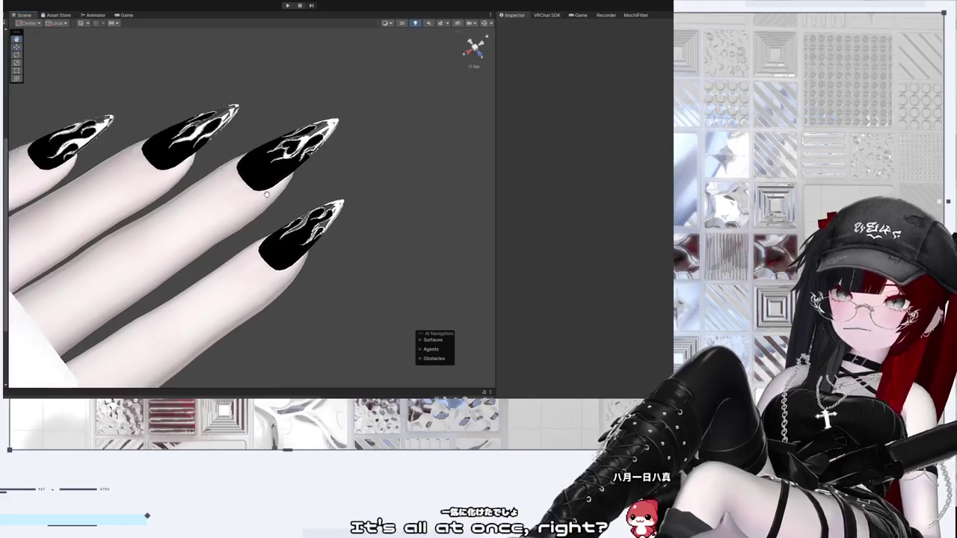
mouse_move(310, 191)
left_mouse_down()
mouse_move(443, 191)
mouse_move(62, 311)
mouse_move(63, 240)
mouse_move(94, 60)
mouse_move(112, 135)
mouse_move(162, 218)
mouse_move(179, 304)
mouse_move(60, 258)
mouse_move(149, 224)
mouse_move(299, 198)
mouse_move(302, 149)
mouse_move(271, 47)
mouse_move(347, 265)
mouse_move(329, 225)
mouse_move(359, 182)
left_mouse_up()
Step: Orbit around the glove's back and fingers for diagonal and upright close-ups of the nails
mouse_move(283, 243)
left_mouse_down()
mouse_move(277, 117)
mouse_move(219, 290)
mouse_move(321, 172)
mouse_move(225, 207)
mouse_move(289, 232)
mouse_move(336, 172)
mouse_move(339, 85)
mouse_move(252, 253)
mouse_move(274, 251)
mouse_move(299, 269)
mouse_move(244, 297)
left_mouse_up()
mouse_move(297, 280)
left_mouse_down()
mouse_move(314, 356)
mouse_move(435, 306)
mouse_move(346, 214)
left_mouse_up()
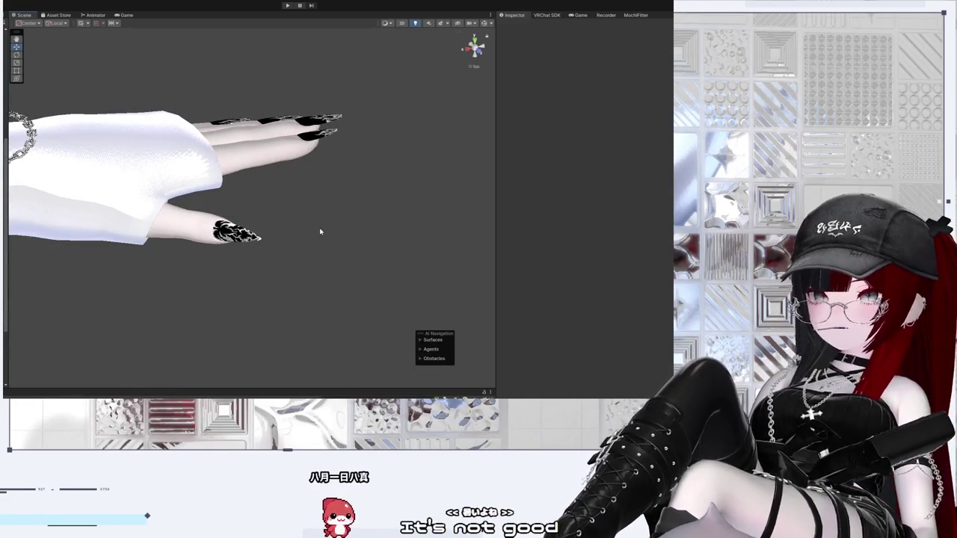
scroll(319, 231, "up", 3)
mouse_move(319, 231)
left_mouse_down()
mouse_move(250, 225)
mouse_move(271, 224)
mouse_move(263, 264)
left_mouse_up()
mouse_move(303, 234)
left_mouse_down()
mouse_move(316, 374)
mouse_move(246, 188)
left_mouse_up()
scroll(253, 318, "up", 3)
mouse_move(253, 318)
left_mouse_down()
mouse_move(317, 175)
mouse_move(242, 301)
mouse_move(239, 331)
mouse_move(110, 352)
mouse_move(194, 307)
left_mouse_up()
mouse_move(358, 194)
left_mouse_down()
mouse_move(366, 293)
mouse_move(352, 171)
mouse_move(369, 98)
mouse_move(356, 257)
left_mouse_up()
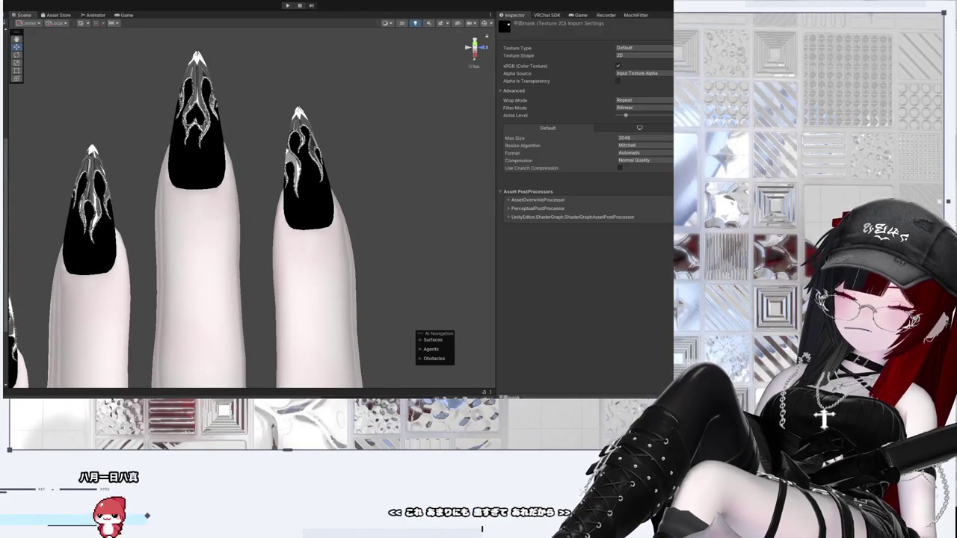
Step: Tick ラメ in the nail mesh's lilToon material for glitter, then orbit to check the sparkle
left_click(308, 187)
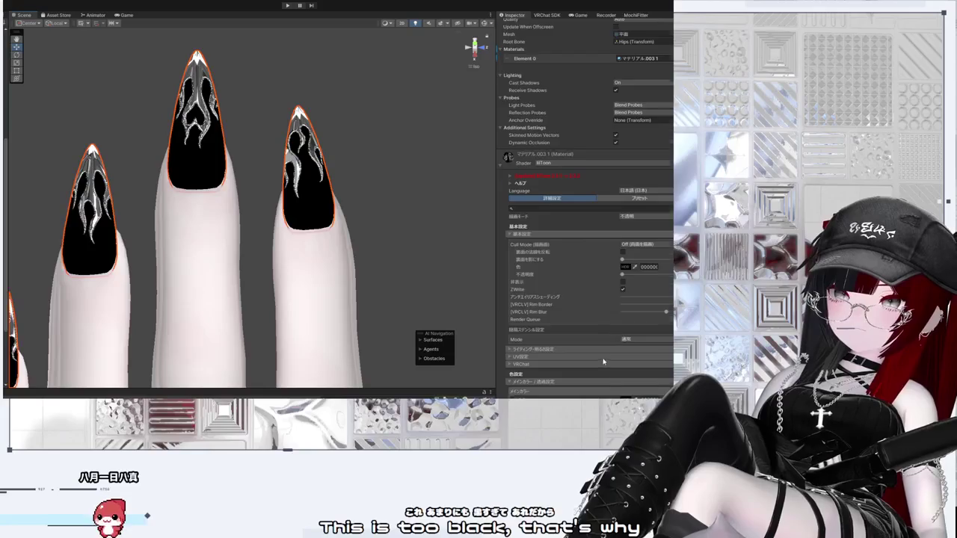
scroll(603, 362, "down", 3)
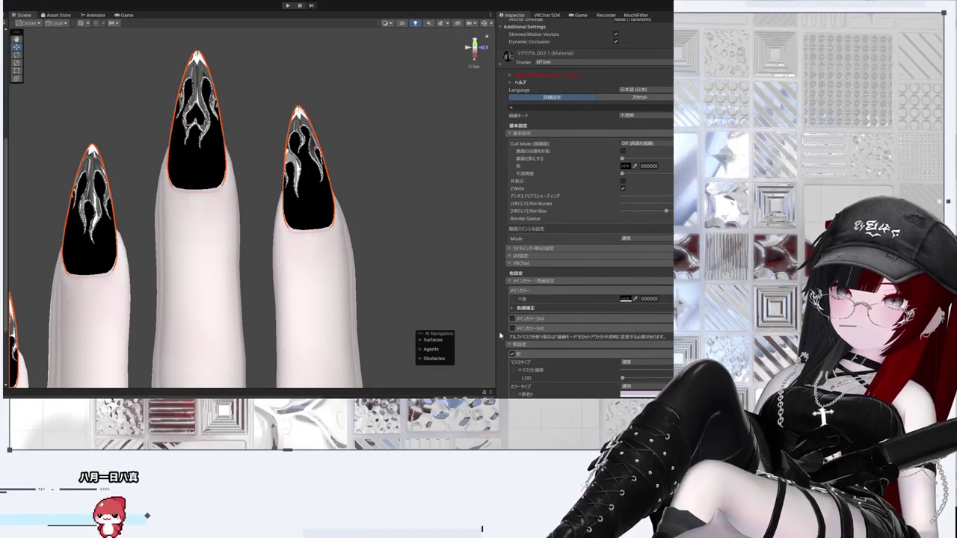
scroll(497, 311, "down", 15)
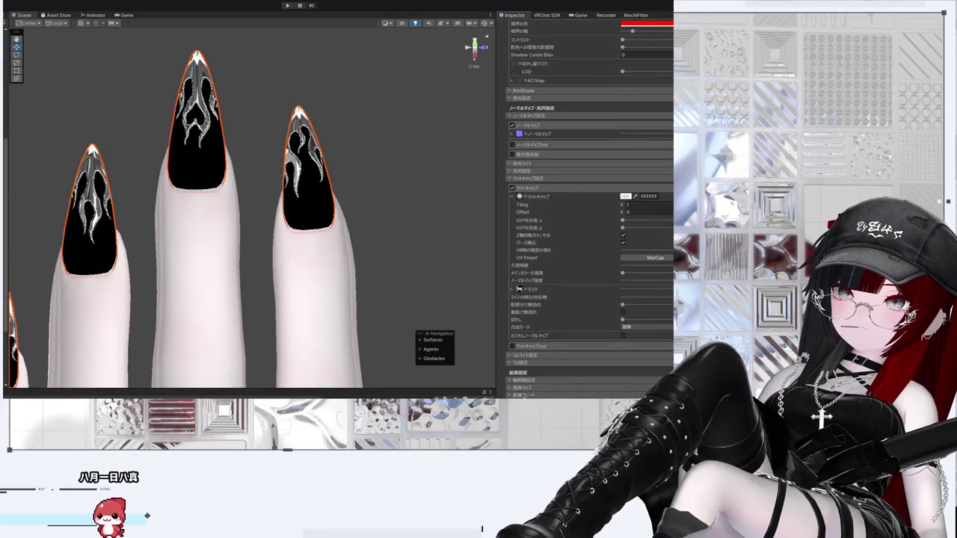
scroll(526, 358, "up", 4)
scroll(520, 367, "down", 3)
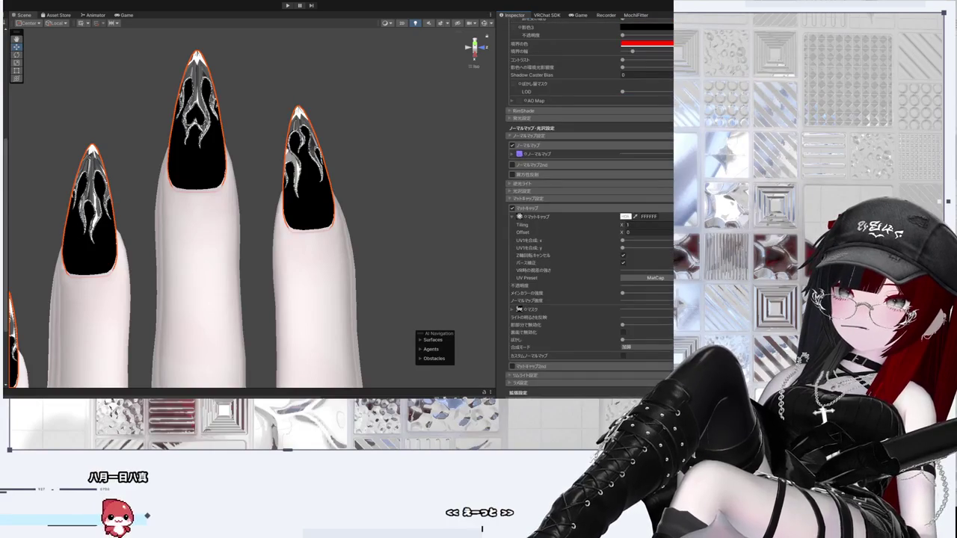
left_click(512, 391)
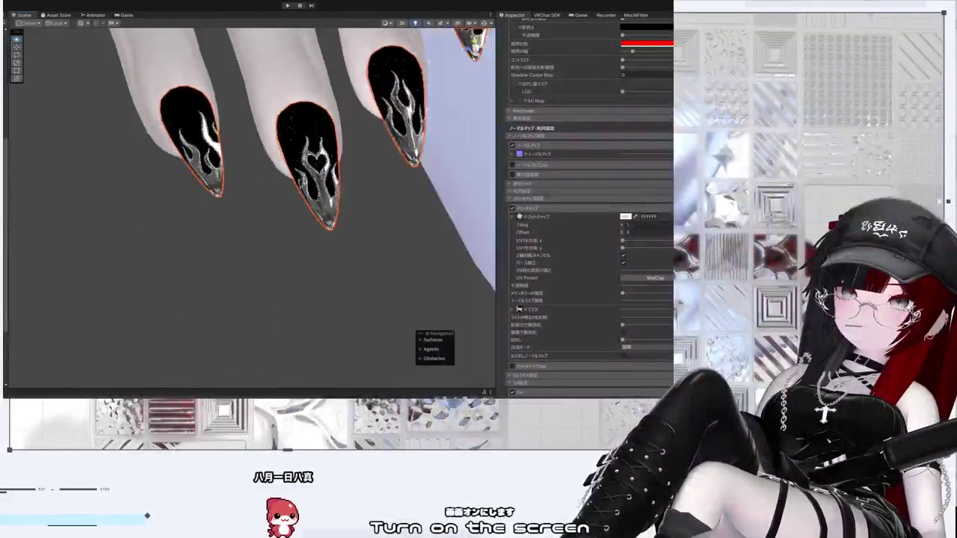
mouse_move(351, 284)
left_mouse_down()
mouse_move(382, 302)
mouse_move(222, 188)
mouse_move(141, 113)
mouse_move(299, 180)
left_mouse_up()
scroll(606, 278, "up", 1)
scroll(606, 278, "up", 10)
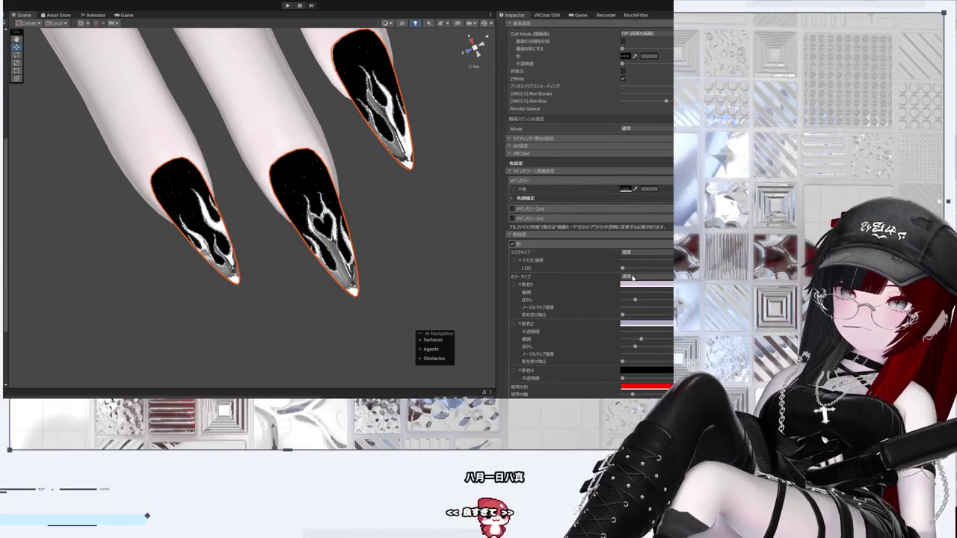
Step: Orbit around the hand to inspect the glittering black flame nails from several angles
scroll(539, 392, "down", 8)
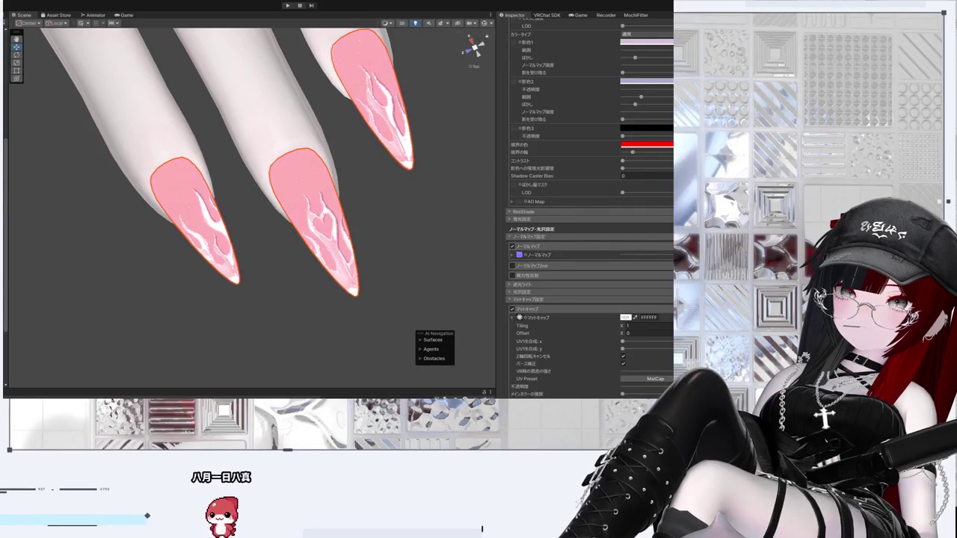
mouse_move(448, 329)
left_mouse_down()
mouse_move(381, 302)
mouse_move(532, 77)
mouse_move(337, 139)
mouse_move(222, 244)
mouse_move(172, 210)
mouse_move(201, 224)
mouse_move(232, 202)
mouse_move(293, 239)
mouse_move(337, 172)
mouse_move(387, 267)
mouse_move(368, 294)
mouse_move(319, 236)
left_mouse_up()
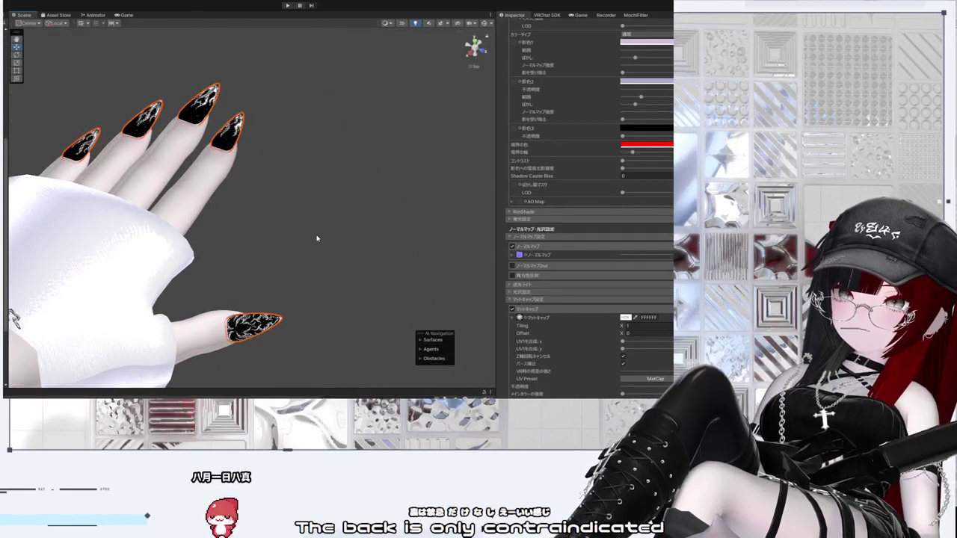
left_click_drag(359, 195, 238, 207)
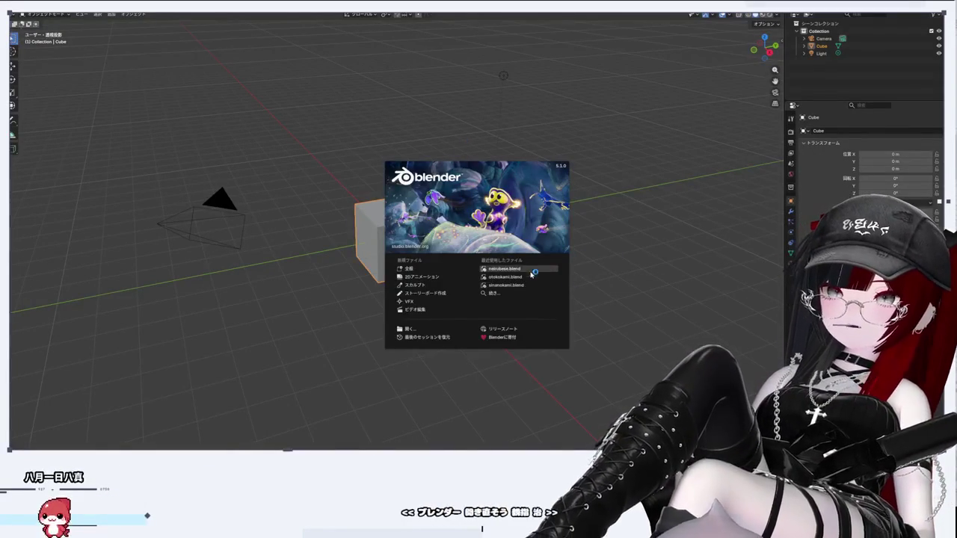
Step: Open neirubase.blend, deselect the nail meshes and show the Body_base hand mesh
left_click(533, 270)
scroll(516, 270, "up", 8)
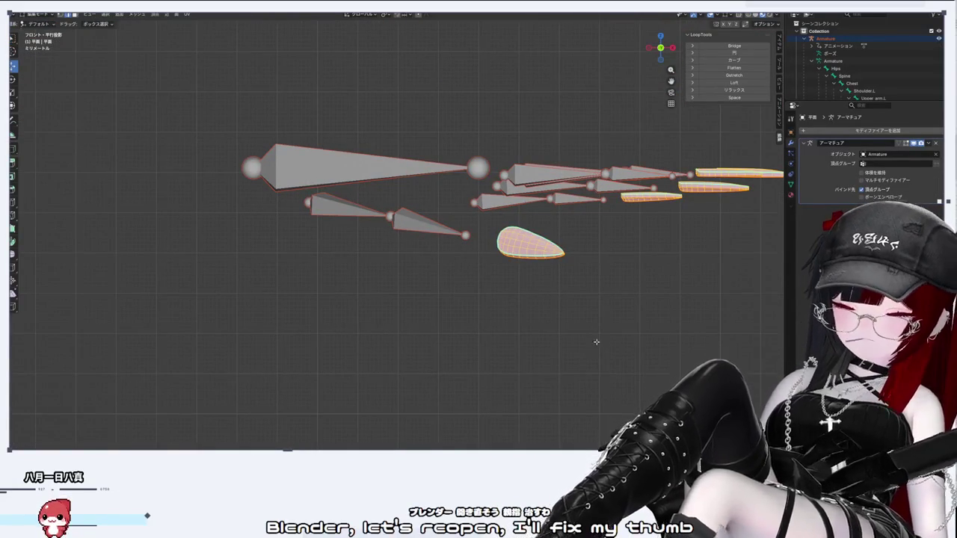
left_click(580, 215)
scroll(804, 78, "down", 10)
scroll(867, 68, "up", 3)
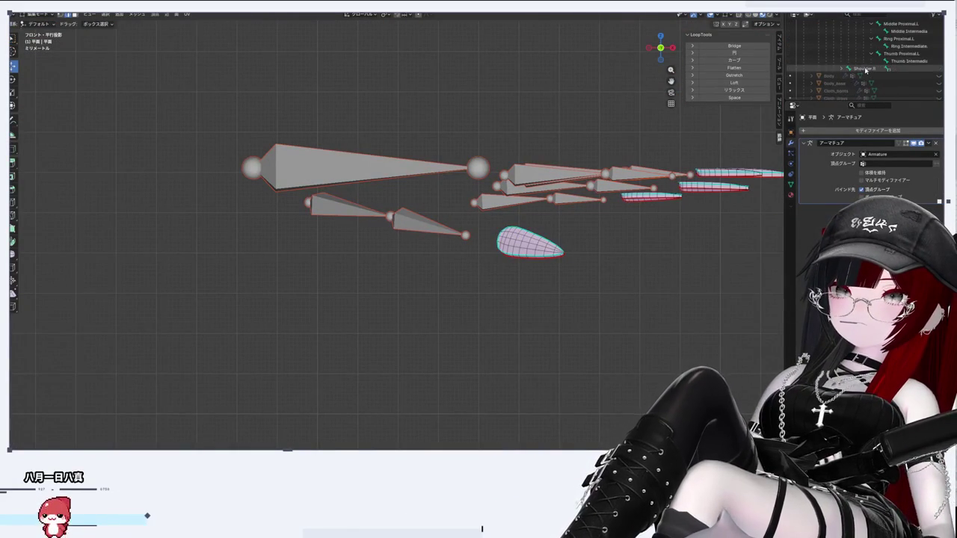
left_click(938, 83)
Step: Select the whole connected thumb nail piece and frame a straight front view of the hand
key("shift+l")
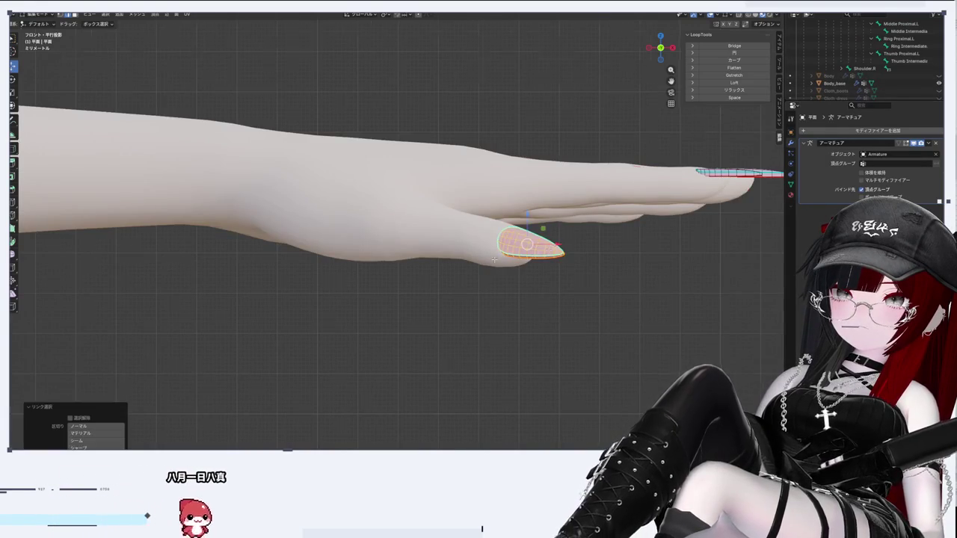
scroll(658, 314, "down", 5)
scroll(316, 278, "up", 6)
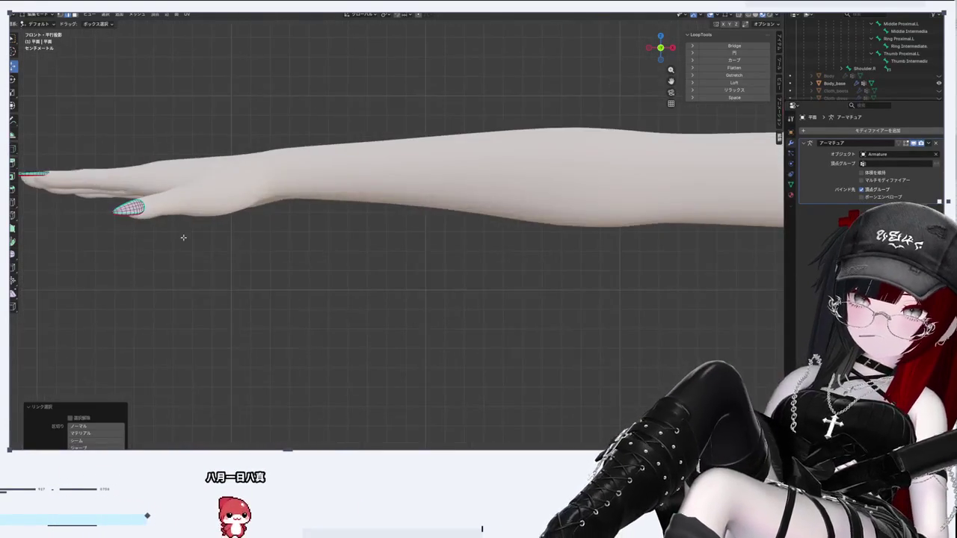
scroll(162, 89, "down", 10)
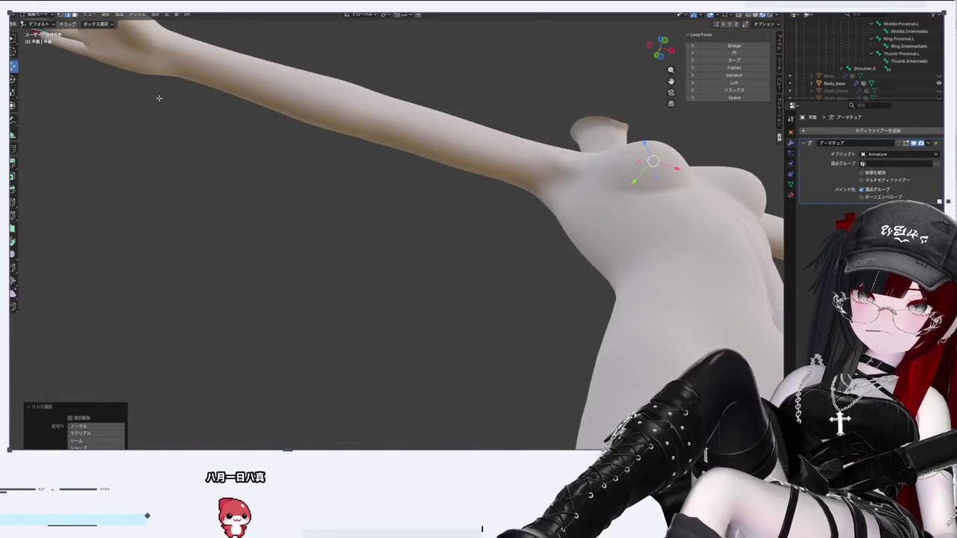
scroll(162, 88, "right", 10)
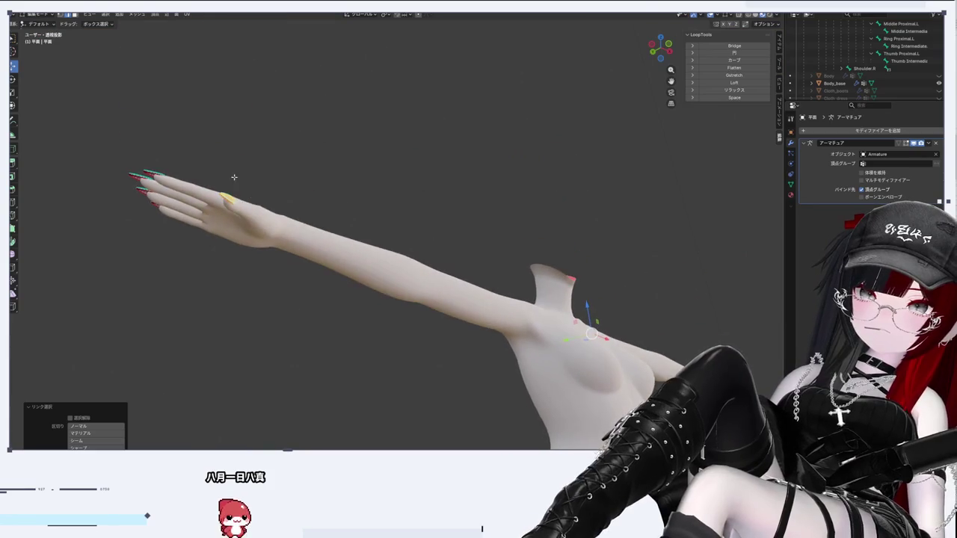
scroll(594, 292, "right", 5)
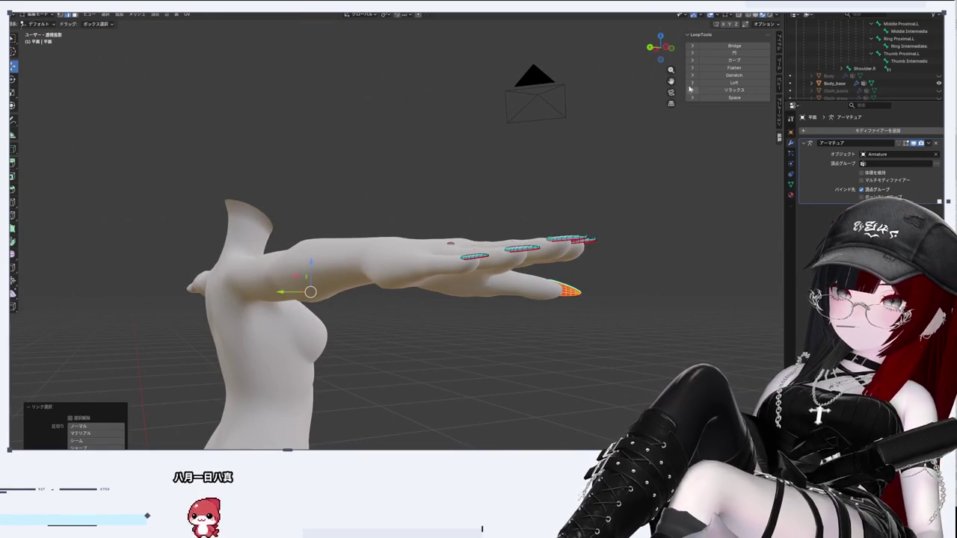
left_click_drag(662, 48, 676, 51)
key("KP_1")
scroll(367, 299, "up", 8)
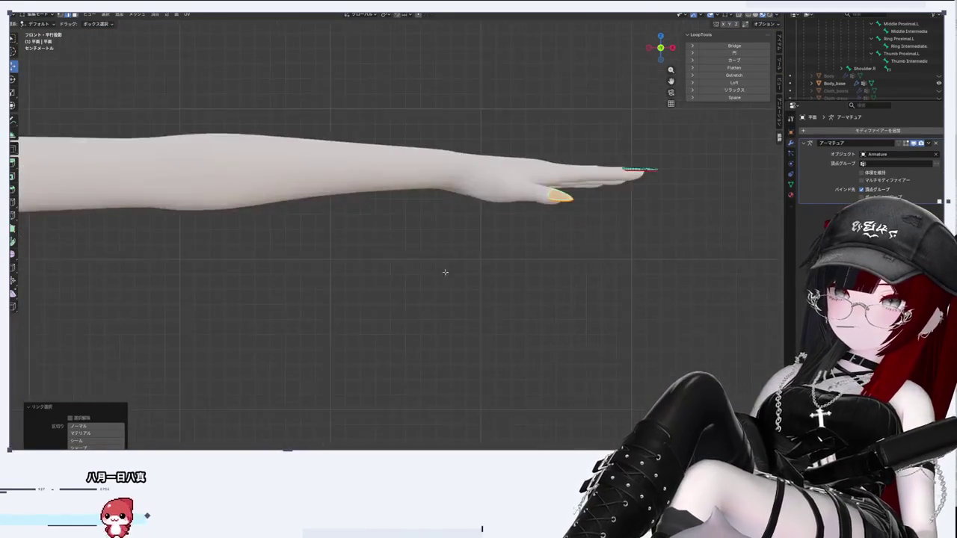
scroll(368, 300, "right", 2)
scroll(336, 264, "down", 5)
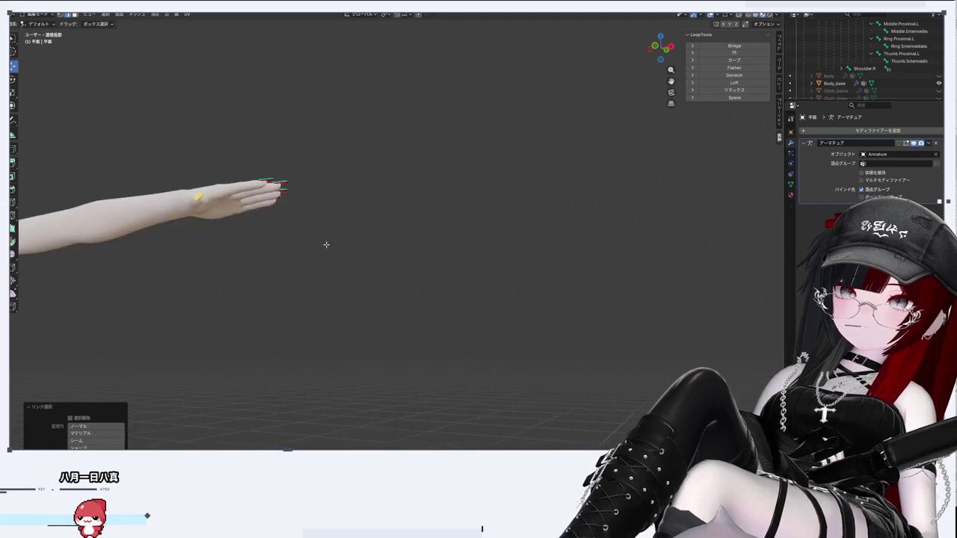
scroll(228, 200, "up", 6)
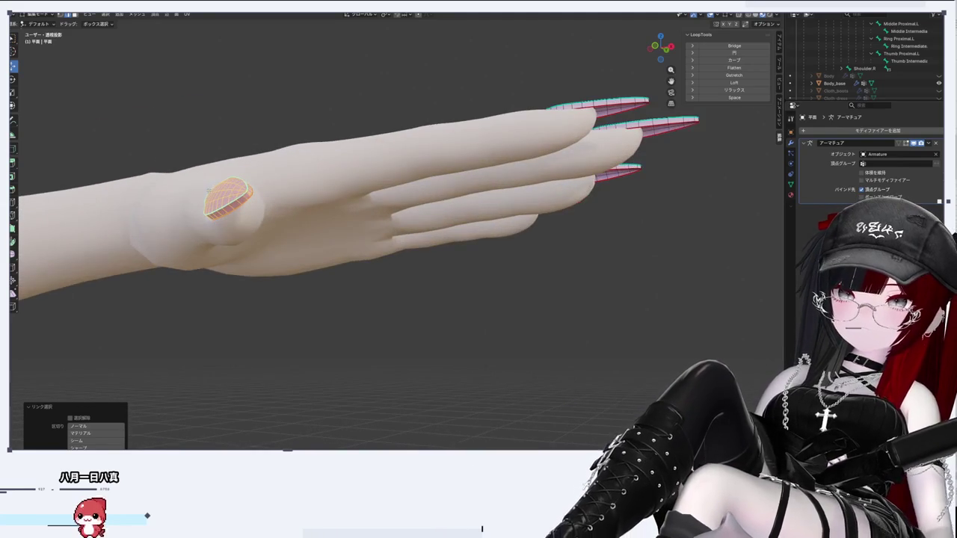
scroll(208, 192, "up", 5)
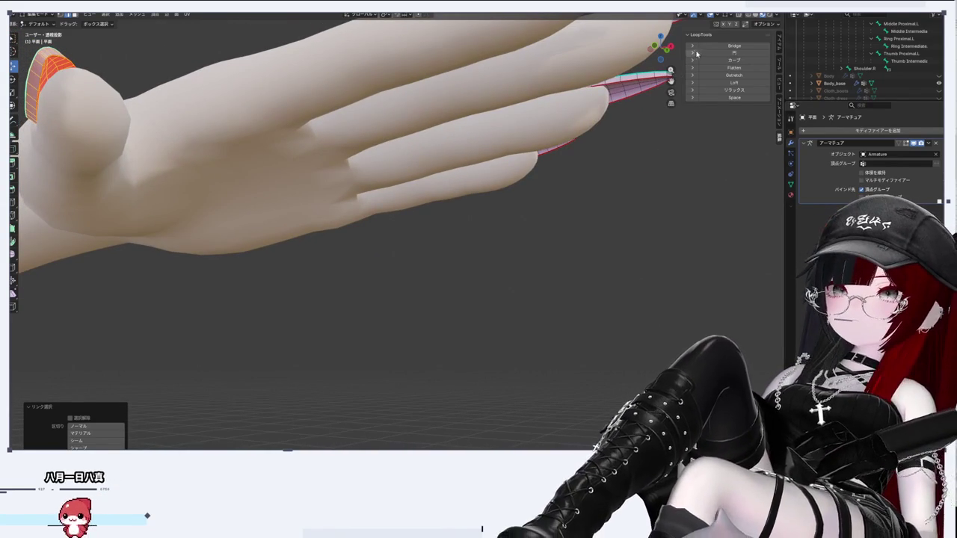
key("KP_1")
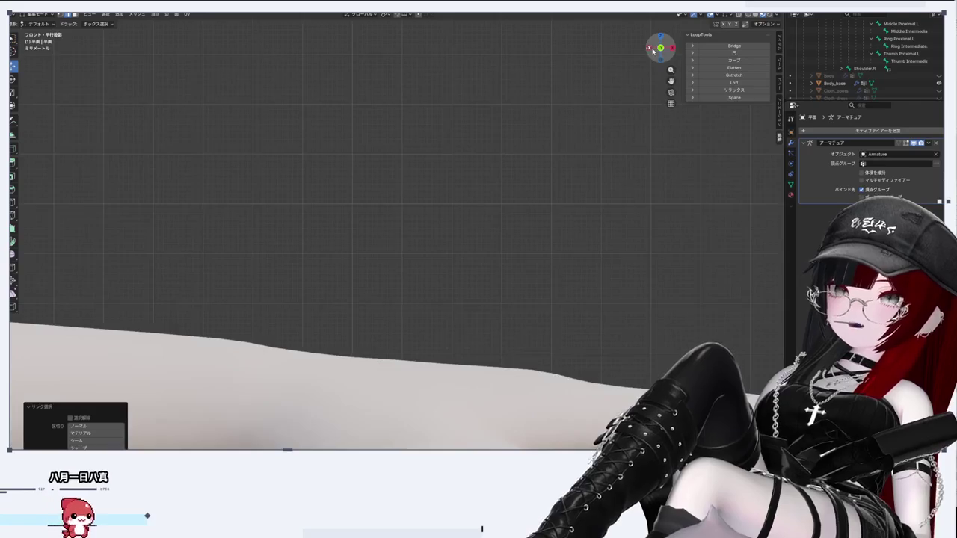
Step: Move the thumb nail along Y onto the thumb tip
scroll(557, 341, "up", 5)
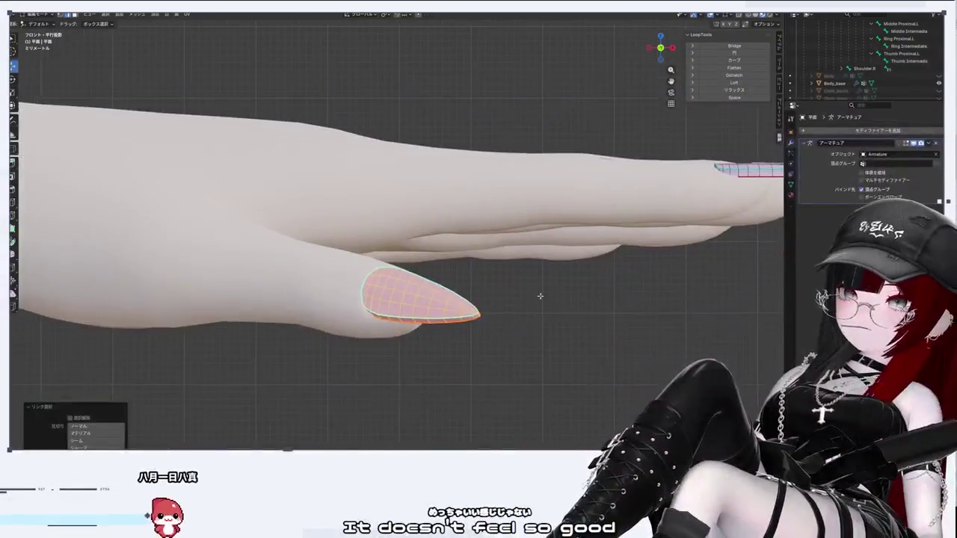
scroll(567, 296, "up", 5)
left_click_drag(567, 296, 469, 316)
scroll(469, 316, "down", 8)
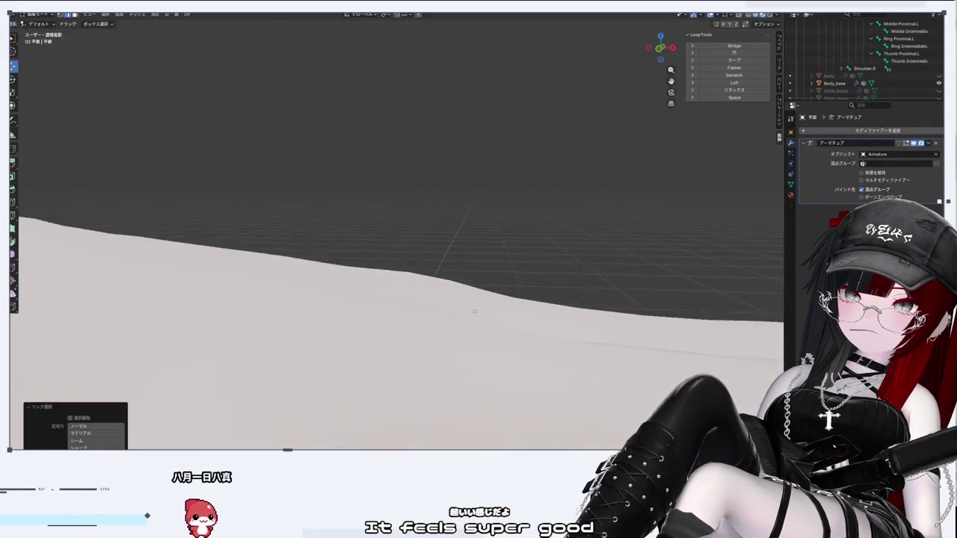
scroll(500, 345, "up", 3)
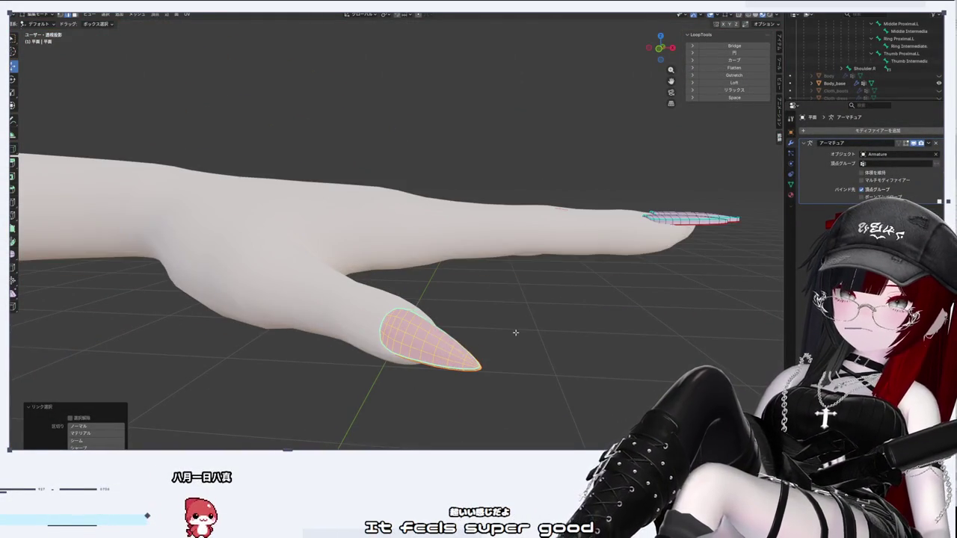
scroll(515, 332, "up", 1)
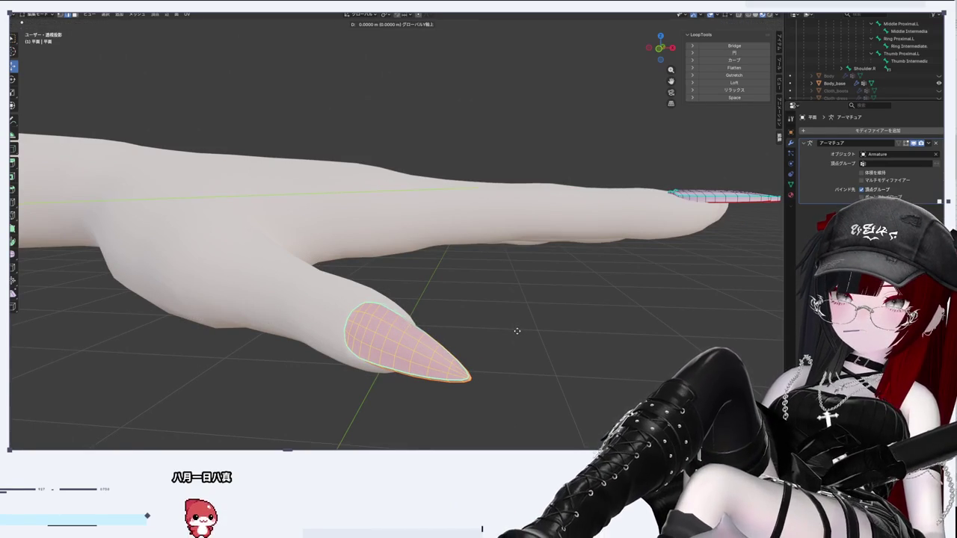
left_click(516, 332)
scroll(497, 331, "up", 2)
scroll(493, 330, "down", 2)
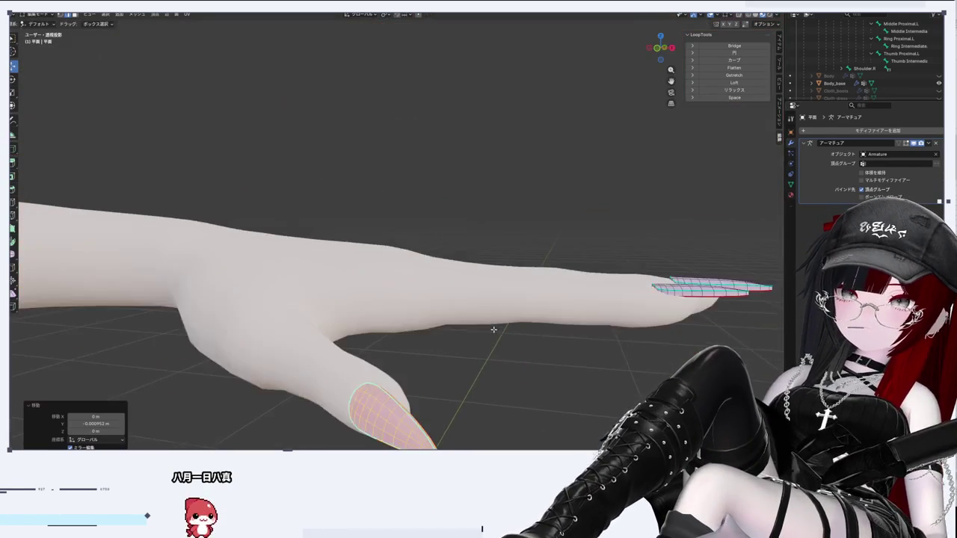
Step: Deselect the thumb nail, check the hand from the top, and return to Object Mode
left_click(448, 416)
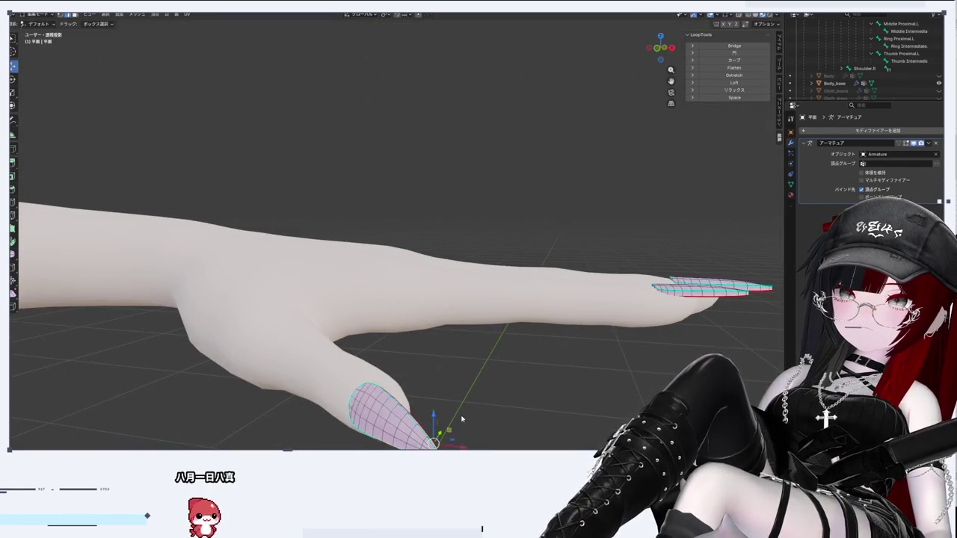
key("KP_7")
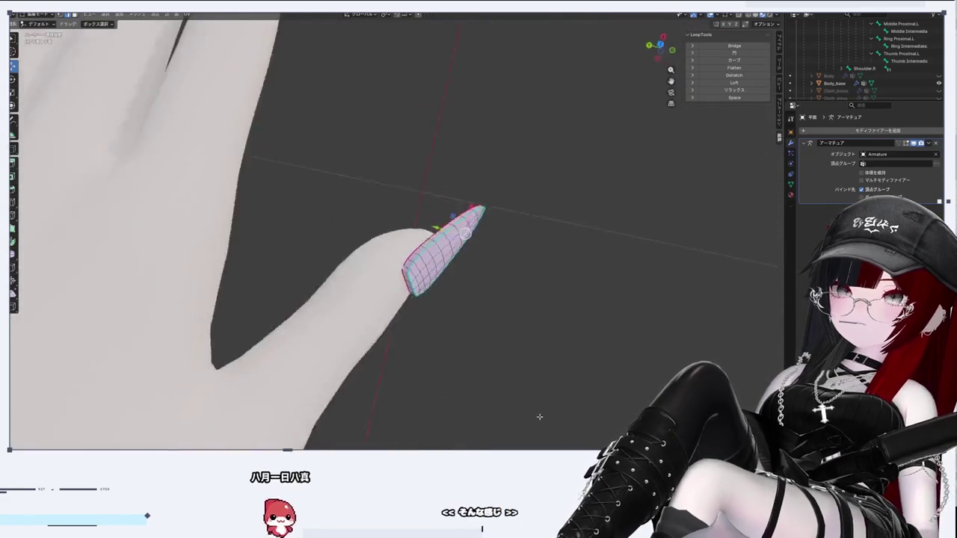
scroll(441, 329, "up", 5)
scroll(433, 322, "down", 10)
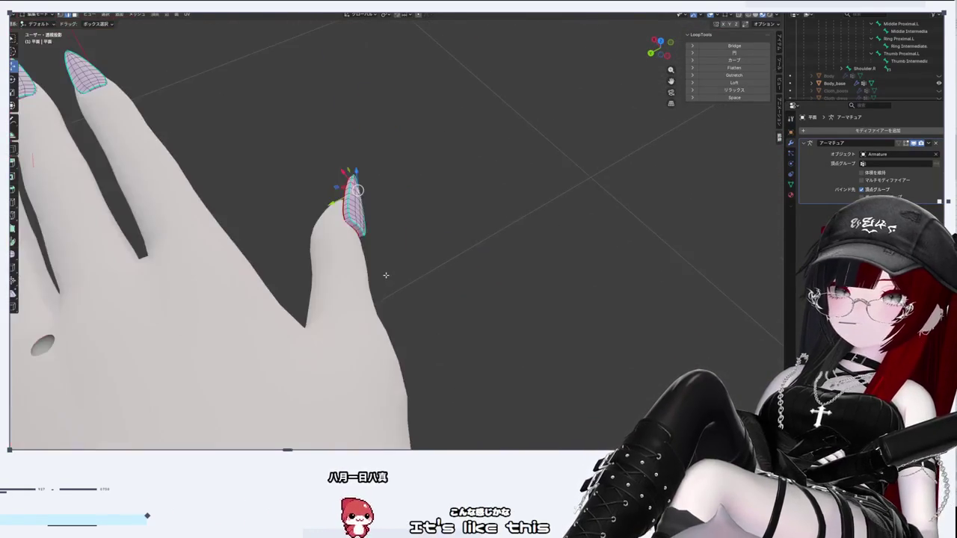
scroll(836, 48, "up", 3)
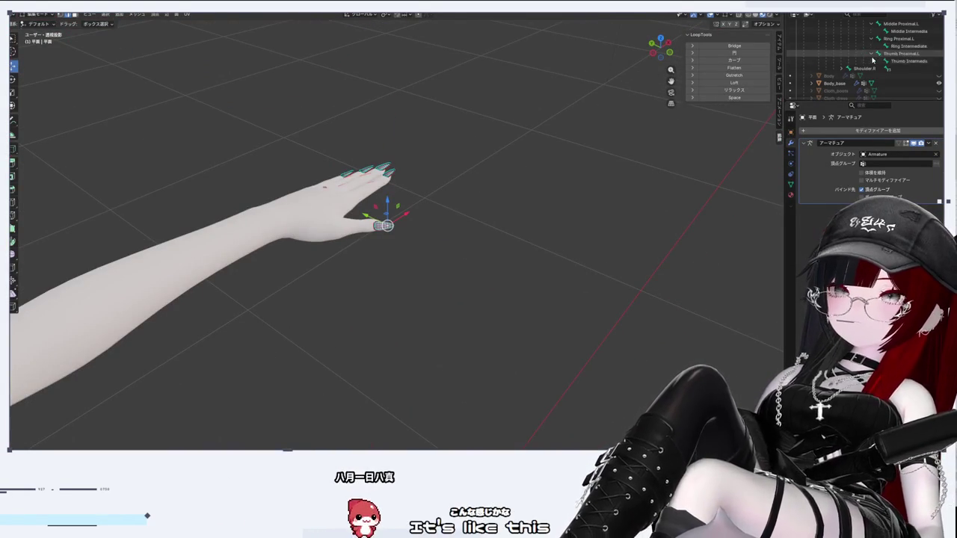
key("Tab")
mouse_move(358, 246)
left_mouse_down()
mouse_move(580, 240)
mouse_move(442, 323)
mouse_move(478, 299)
mouse_move(462, 261)
left_mouse_up()
Step: Select the Armature with its hierarchy and isolate it in local view
key("KP_Divide")
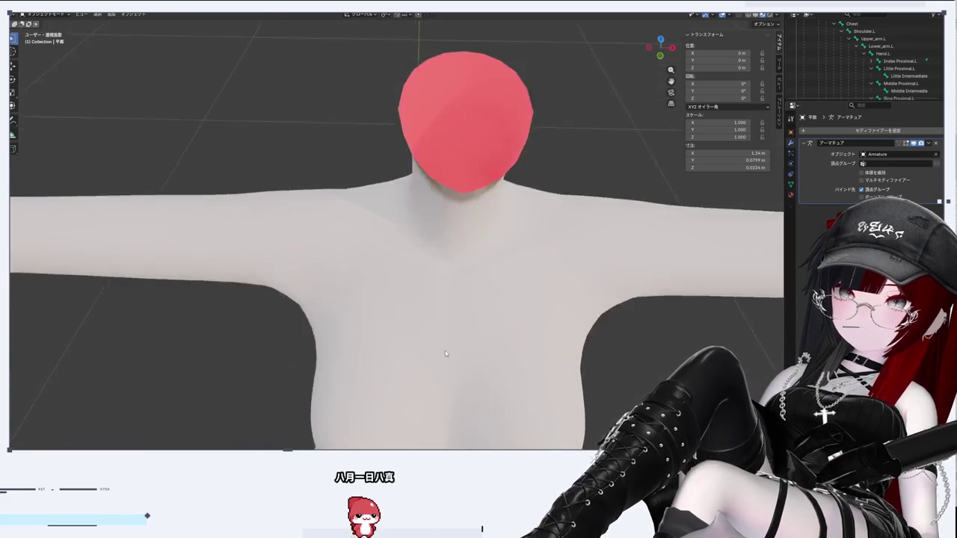
scroll(445, 351, "down", 2)
scroll(869, 85, "up", 3)
scroll(869, 84, "up", 2)
left_click(830, 63)
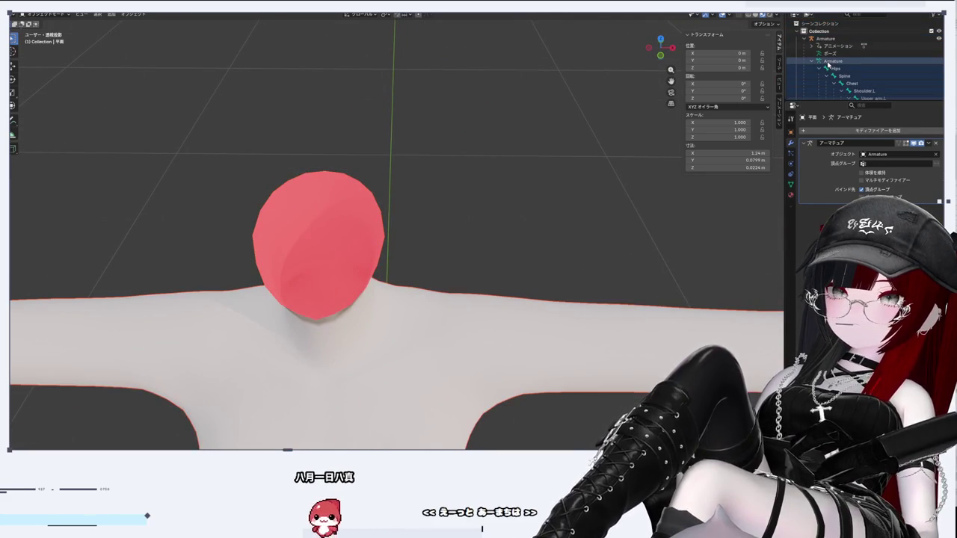
left_click(827, 62)
scroll(859, 67, "down", 5)
scroll(884, 69, "up", 2)
key("KP_Divide")
mouse_move(652, 293)
left_mouse_down()
mouse_move(143, 177)
mouse_move(267, 277)
left_mouse_up()
Step: Add the nail meshes to the armature selection and choose FBX as the export format
left_click(533, 222, "shift")
left_click(22, 7)
mouse_move(41, 120)
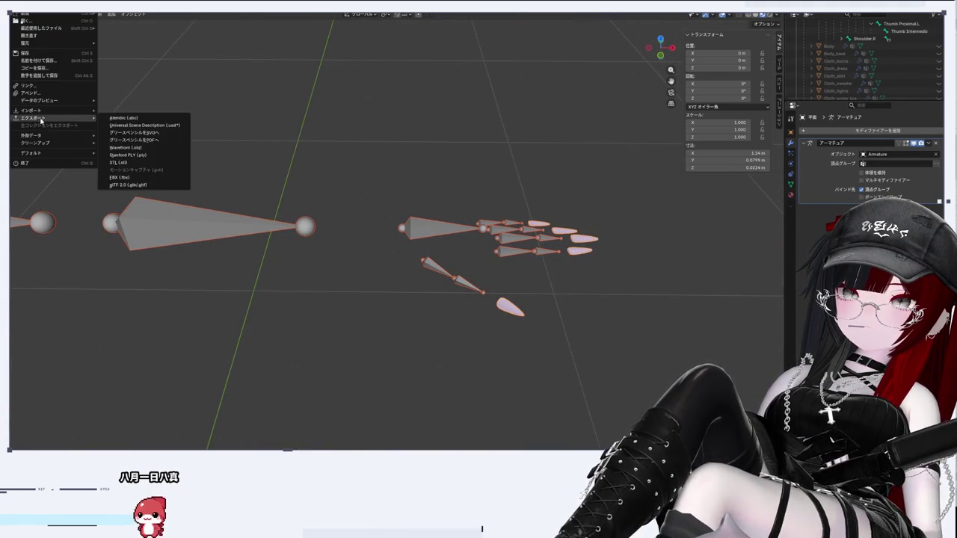
left_click(147, 180)
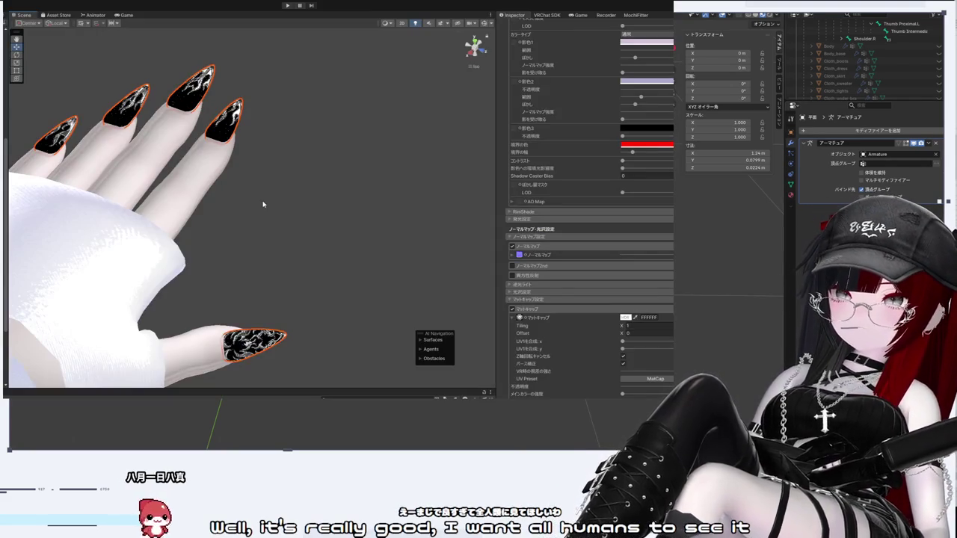
mouse_move(263, 205)
left_mouse_down()
mouse_move(277, 175)
mouse_move(291, 171)
mouse_move(332, 226)
left_mouse_up()
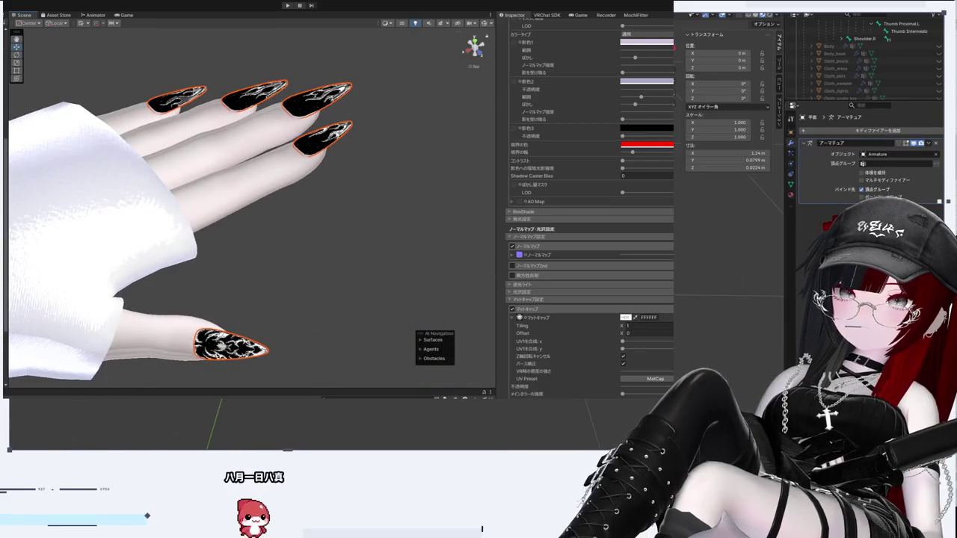
Step: Select the nail object on the hand, inspect its material, and open the nail model's import settings
left_click(318, 101)
left_click(318, 101)
left_click(638, 159)
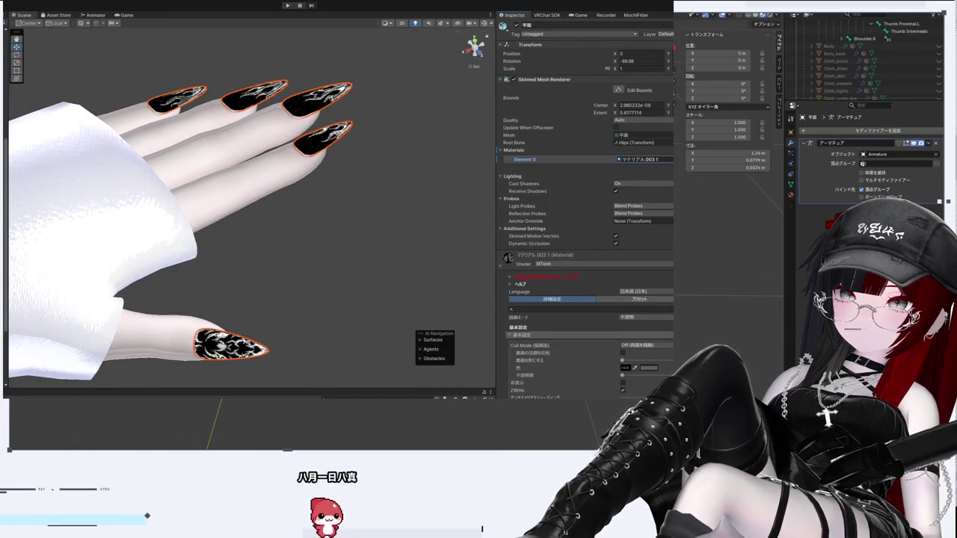
double_click(638, 159)
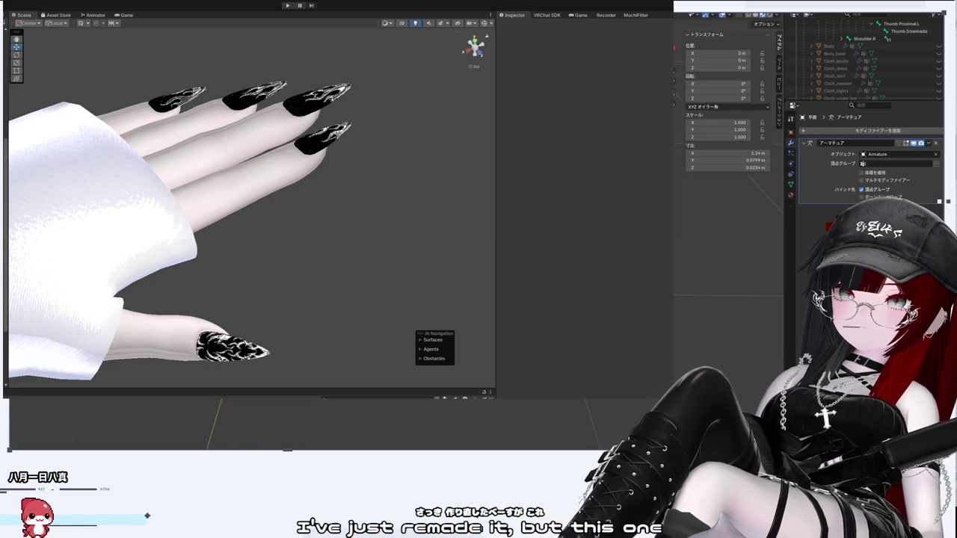
Step: Orbit above the hand, then hide the body mesh geometry in Blender's Edit Mode
mouse_move(323, 280)
left_mouse_down()
mouse_move(321, 207)
mouse_move(334, 257)
mouse_move(262, 349)
mouse_move(224, 374)
mouse_move(75, 354)
mouse_move(255, 312)
mouse_move(190, 150)
mouse_move(167, 154)
mouse_move(542, 220)
mouse_move(695, 292)
left_mouse_up()
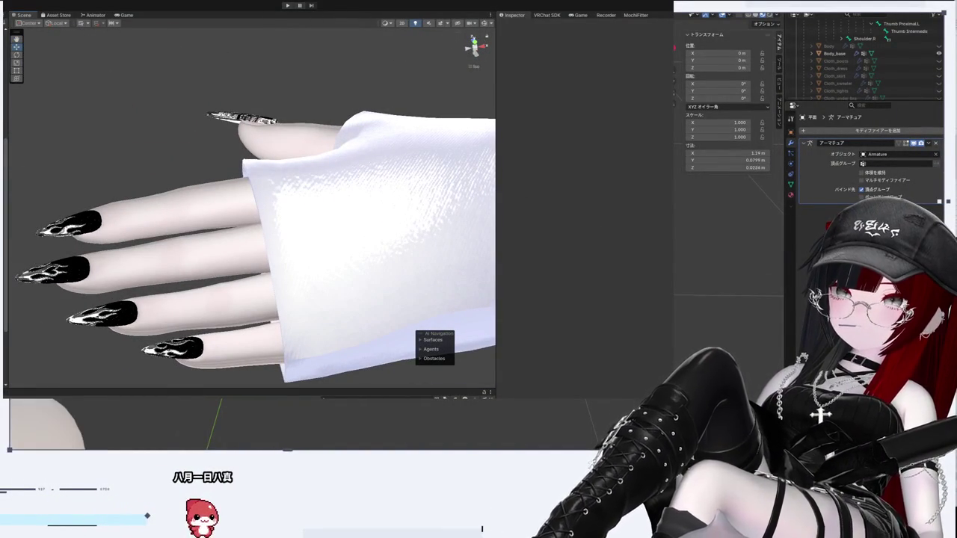
key("Tab")
key("h")
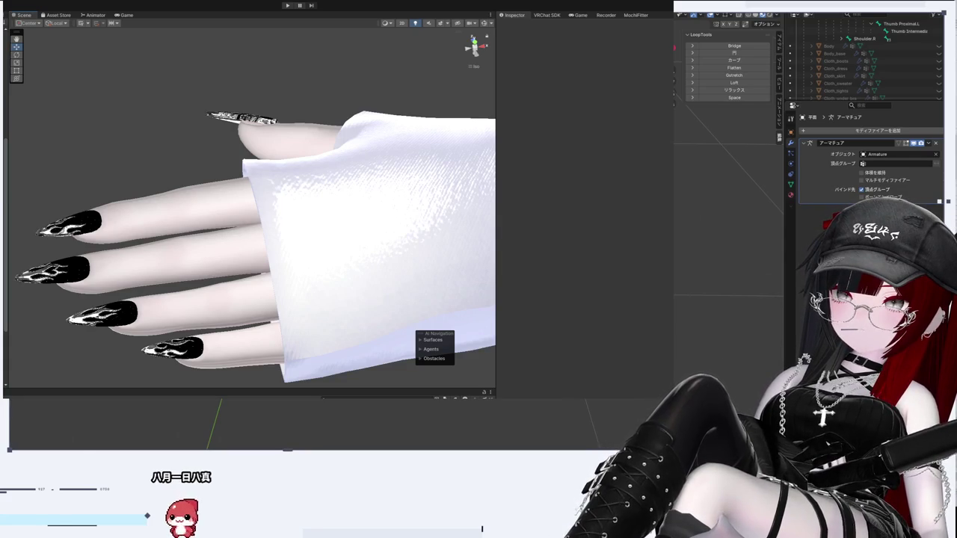
key("Tab")
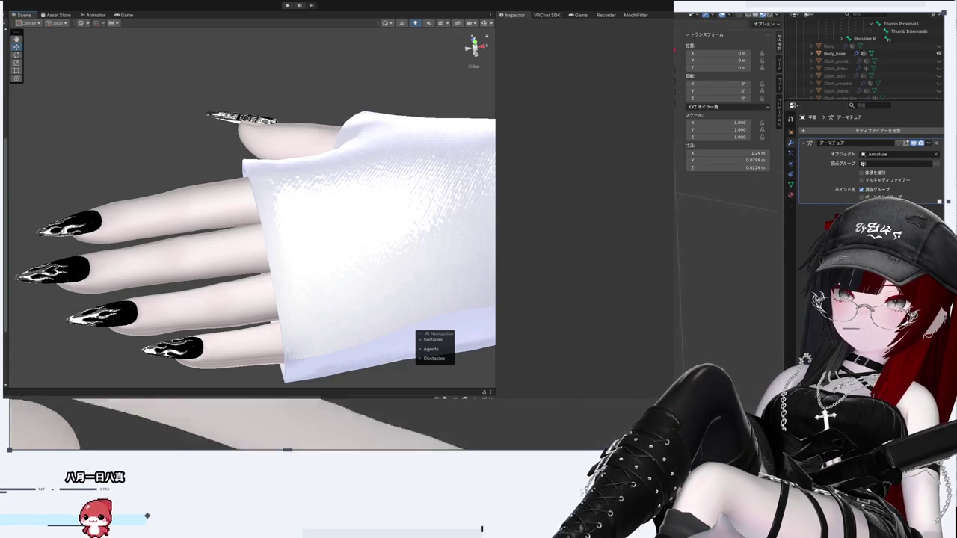
key("Tab")
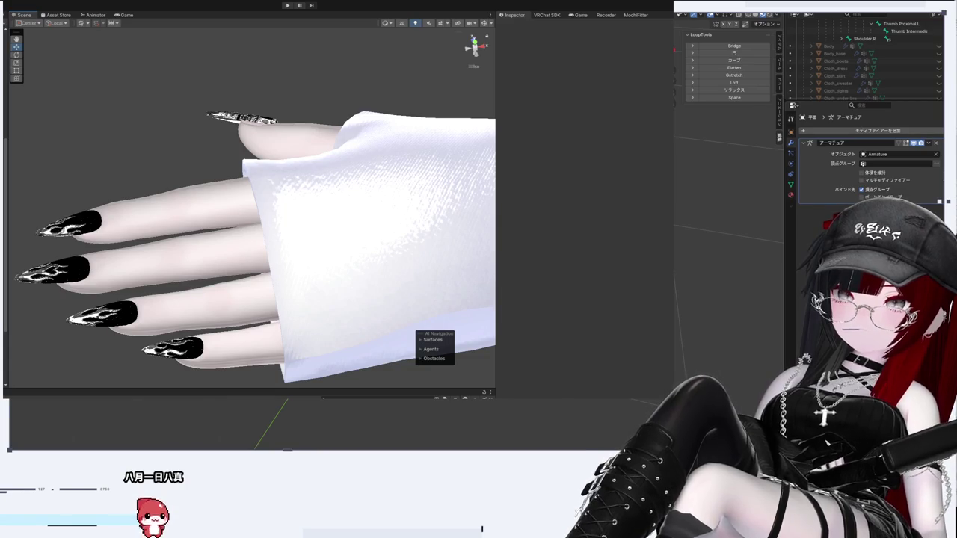
Step: Hide the Body mesh and toggle Body_base visibility in the Outliner, leaving Body_base shown
scroll(906, 63, "down", 5)
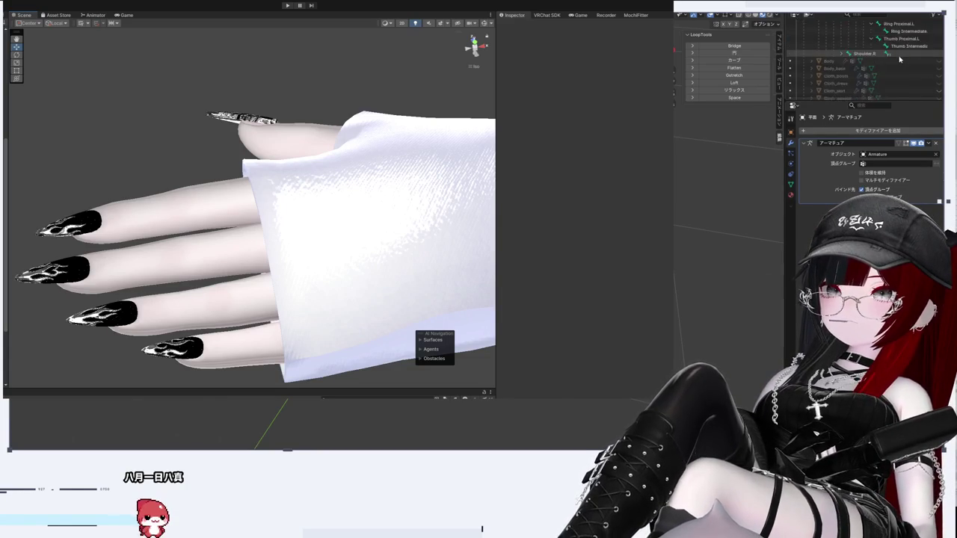
scroll(906, 64, "up", 3)
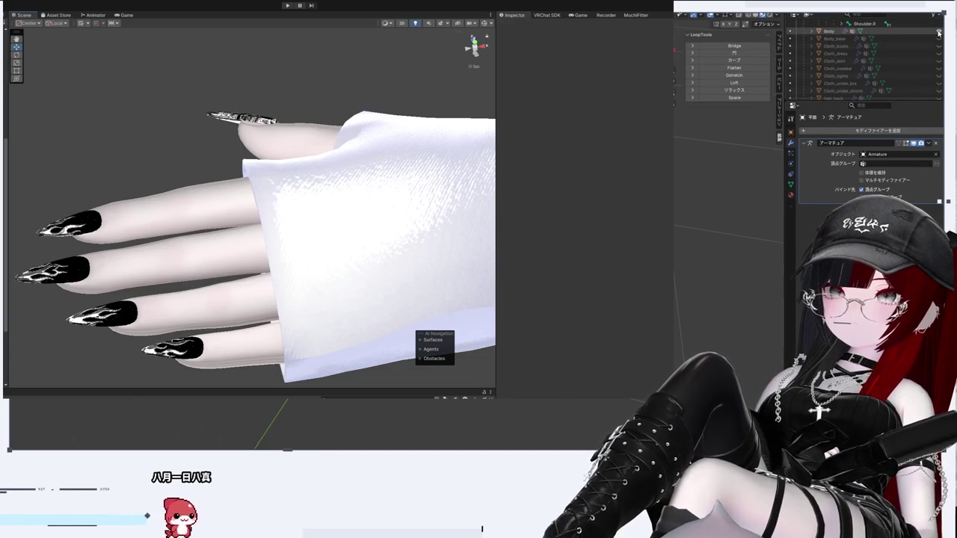
left_click(939, 32)
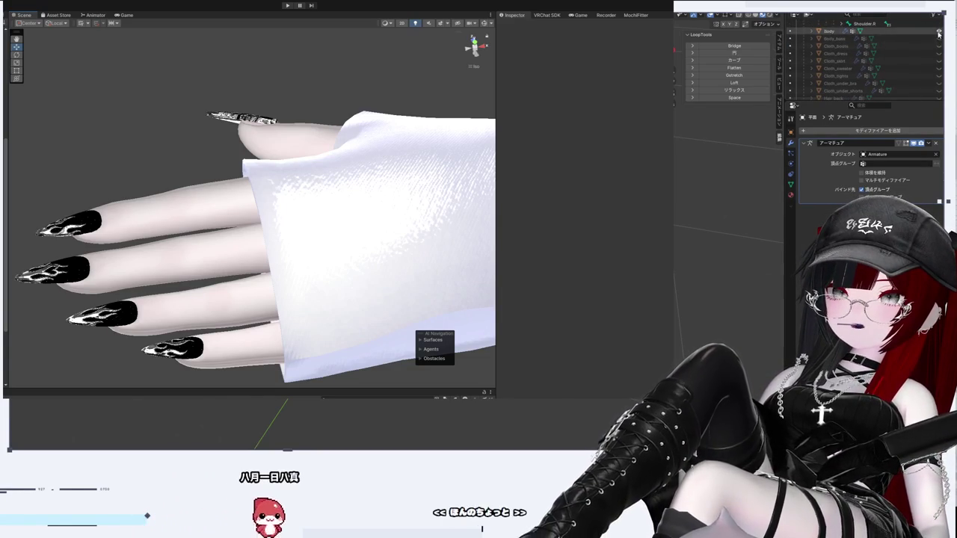
left_click(939, 37)
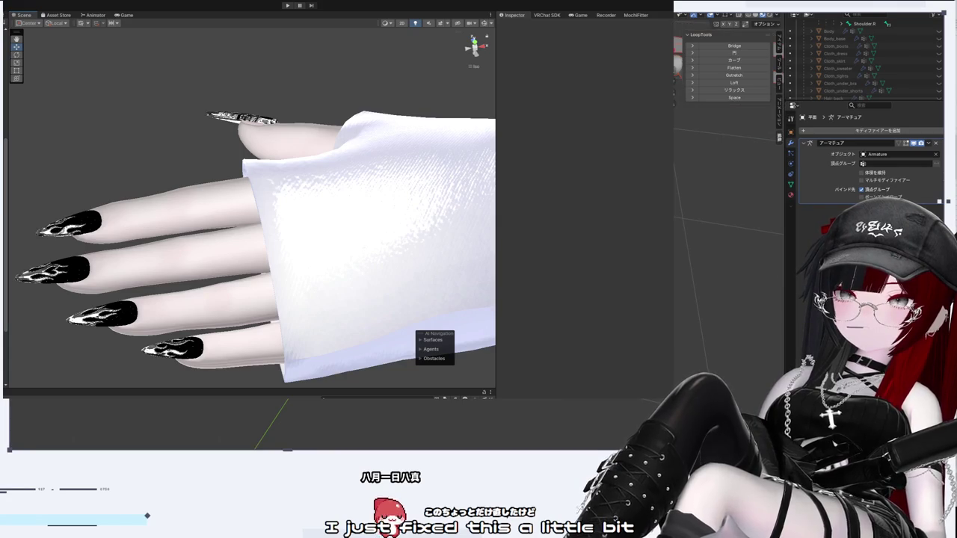
left_click(939, 38)
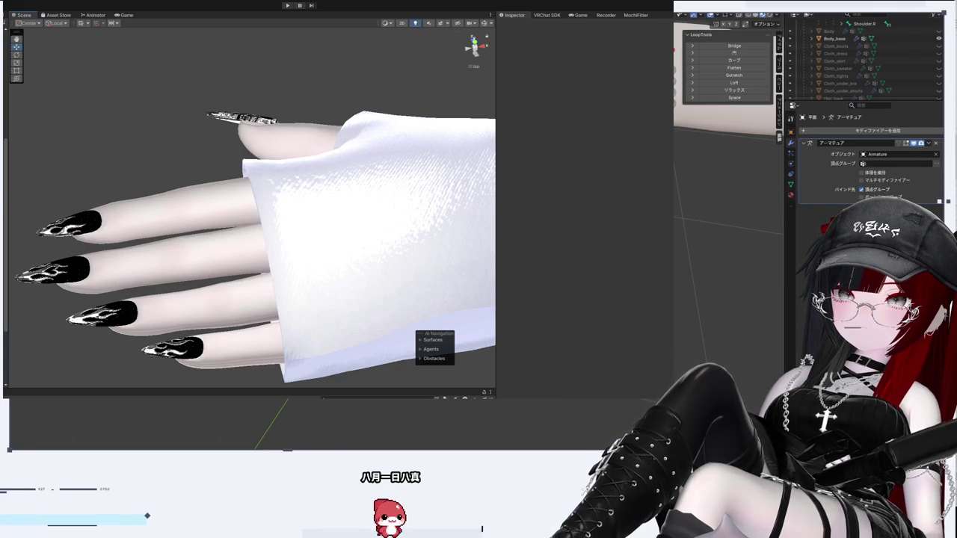
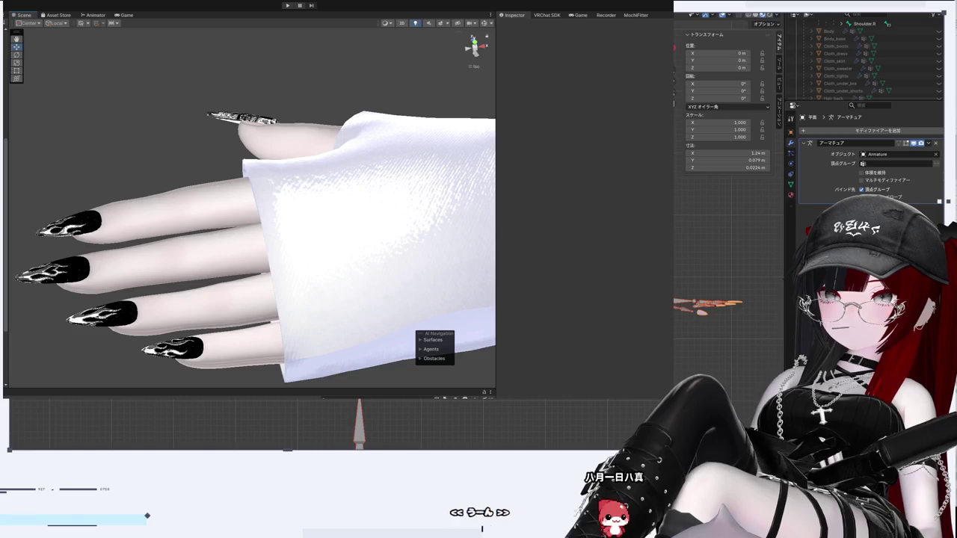
Step: Orbit and zoom around the hand to inspect the flame art on the nails
mouse_move(208, 260)
left_mouse_down()
mouse_move(376, 237)
mouse_move(439, 279)
left_mouse_up()
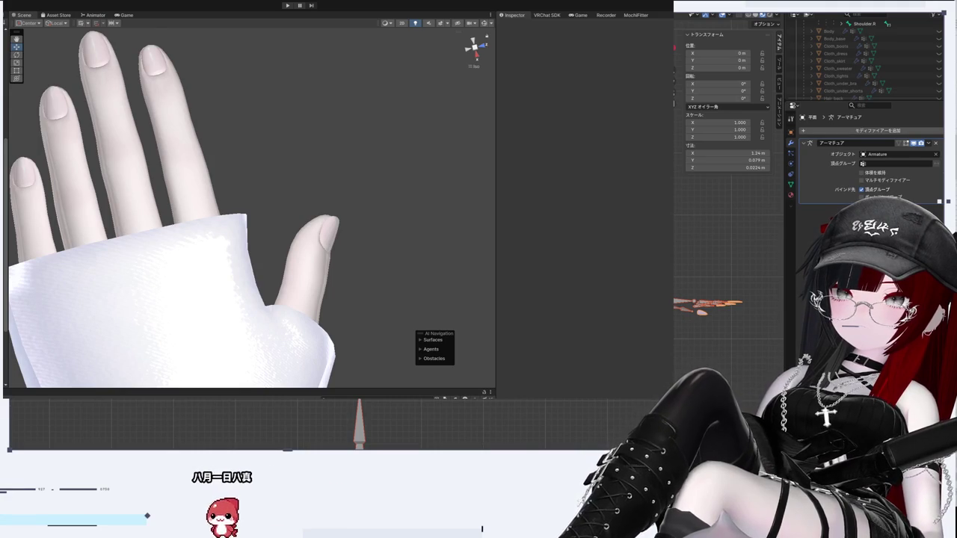
mouse_move(365, 204)
left_mouse_down()
mouse_move(311, 193)
mouse_move(425, 240)
mouse_move(669, 136)
mouse_move(670, 244)
left_mouse_up()
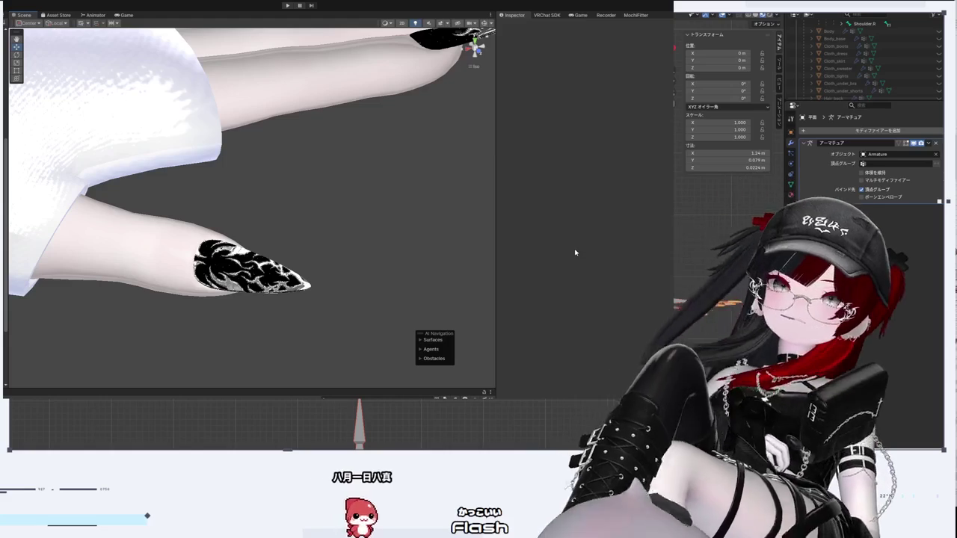
scroll(263, 296, "up", 2)
scroll(263, 297, "up", 4)
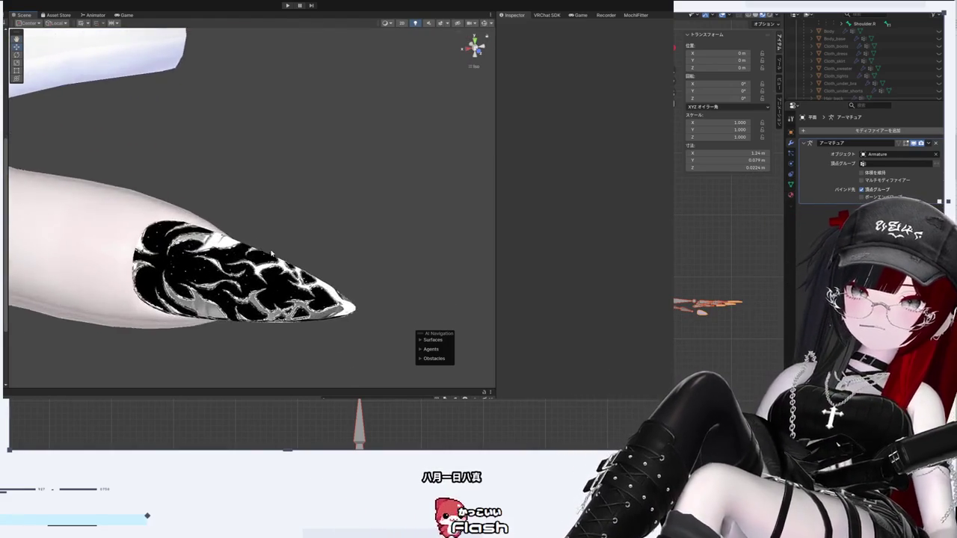
mouse_move(436, 349)
left_mouse_down()
mouse_move(351, 310)
mouse_move(356, 288)
mouse_move(341, 251)
mouse_move(374, 281)
mouse_move(357, 259)
left_mouse_up()
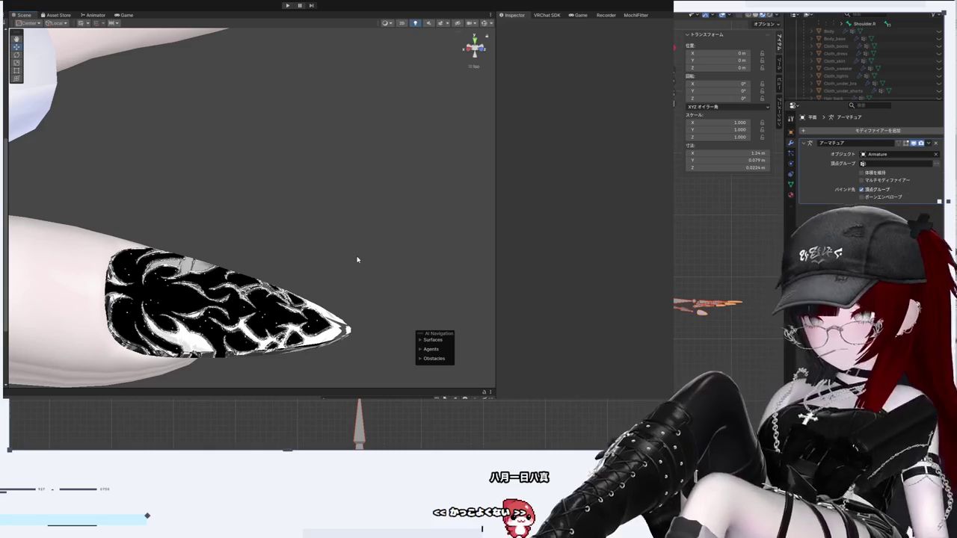
mouse_move(357, 260)
left_mouse_down()
mouse_move(299, 276)
mouse_move(329, 254)
mouse_move(295, 228)
mouse_move(254, 269)
mouse_move(282, 197)
mouse_move(267, 269)
mouse_move(207, 216)
mouse_move(68, 246)
mouse_move(335, 307)
mouse_move(277, 208)
mouse_move(237, 250)
mouse_move(261, 241)
mouse_move(244, 212)
mouse_move(190, 261)
mouse_move(166, 142)
mouse_move(239, 242)
left_mouse_up()
Step: Select the nails and scroll through their material settings
left_click(193, 187)
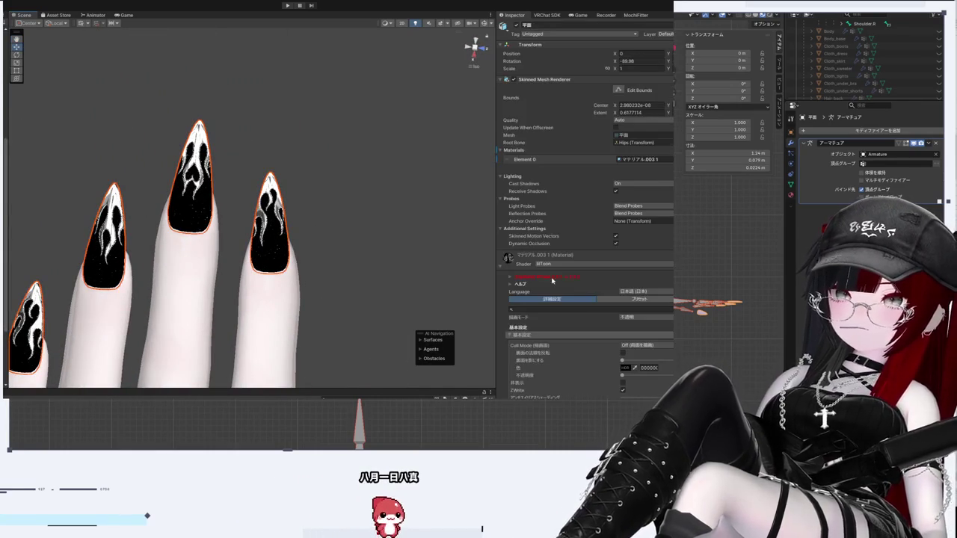
scroll(552, 281, "down", 10)
scroll(553, 278, "down", 5)
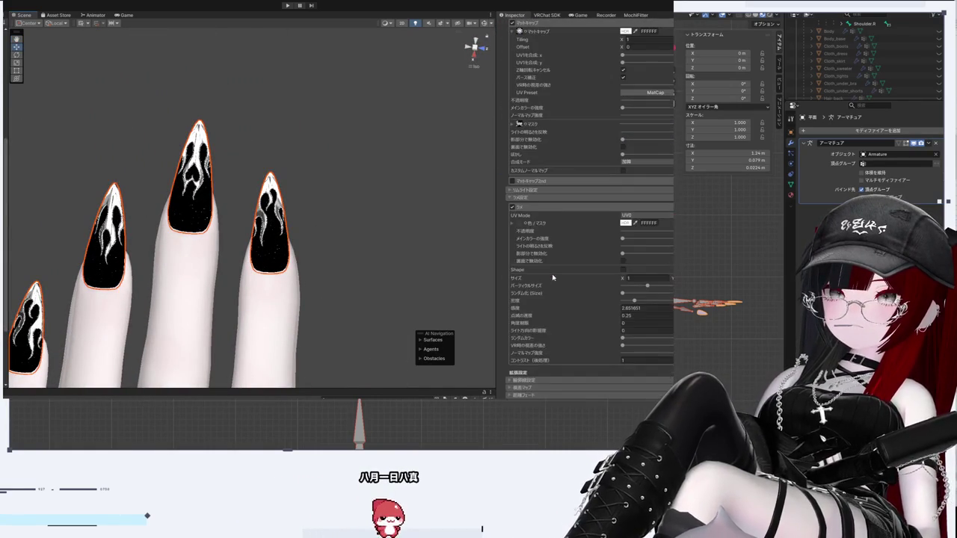
scroll(563, 191, "up", 1)
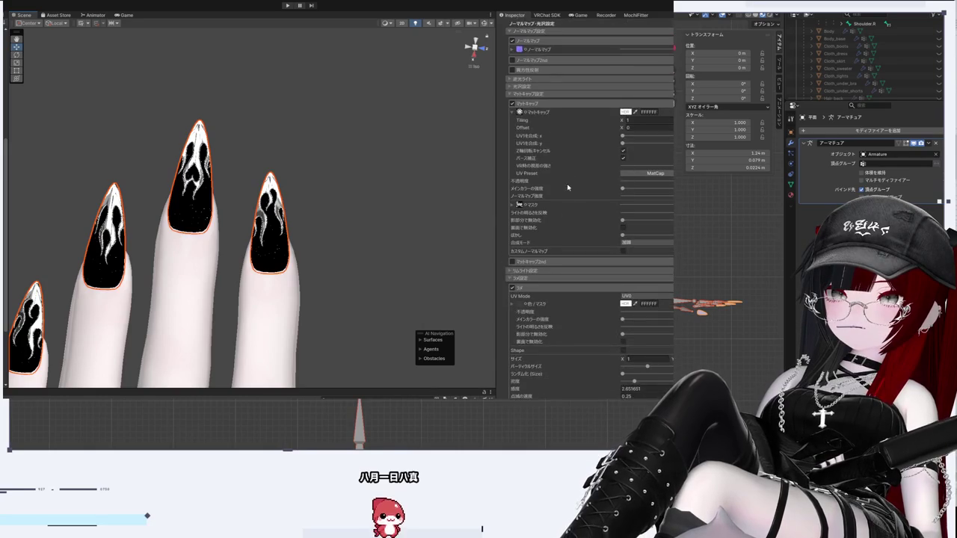
scroll(570, 181, "up", 2)
scroll(573, 160, "up", 1)
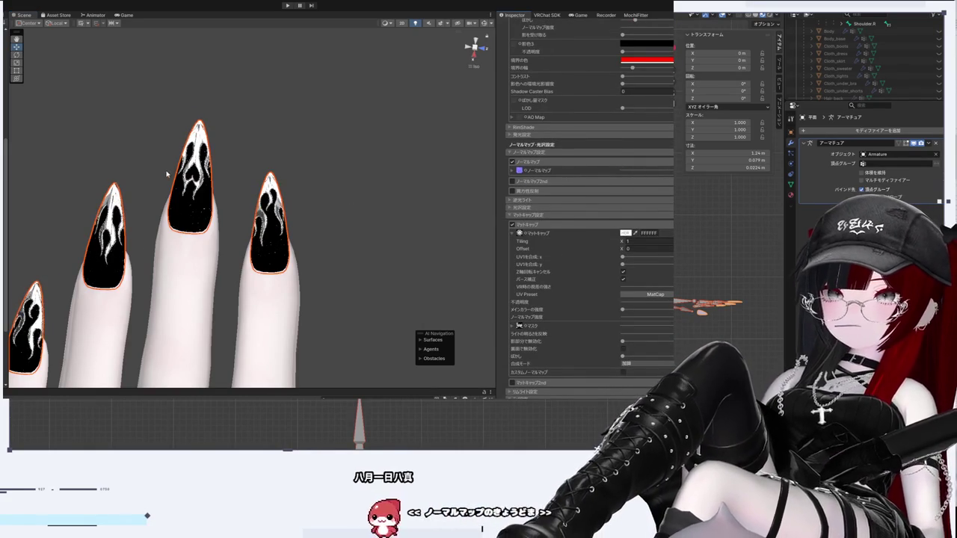
scroll(220, 195, "up", 5)
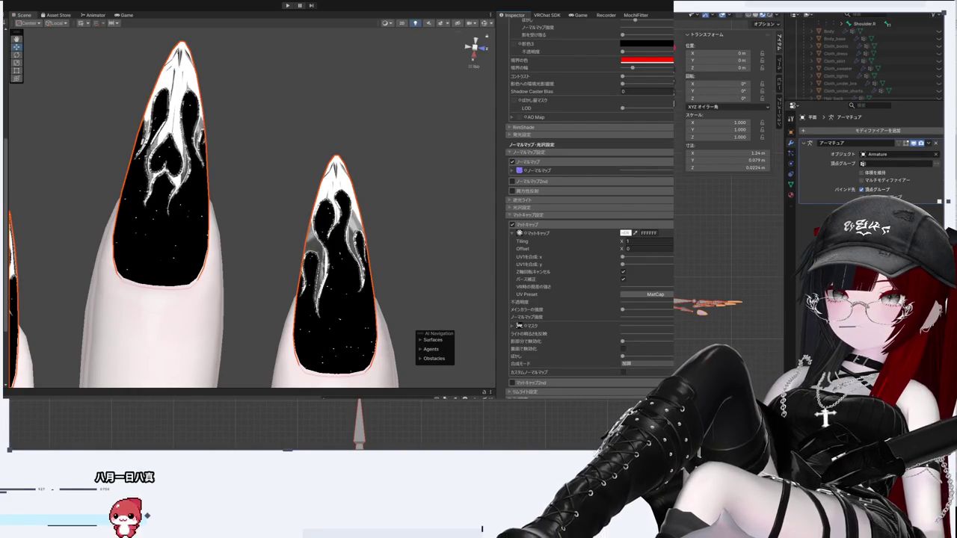
scroll(349, 189, "down", 5)
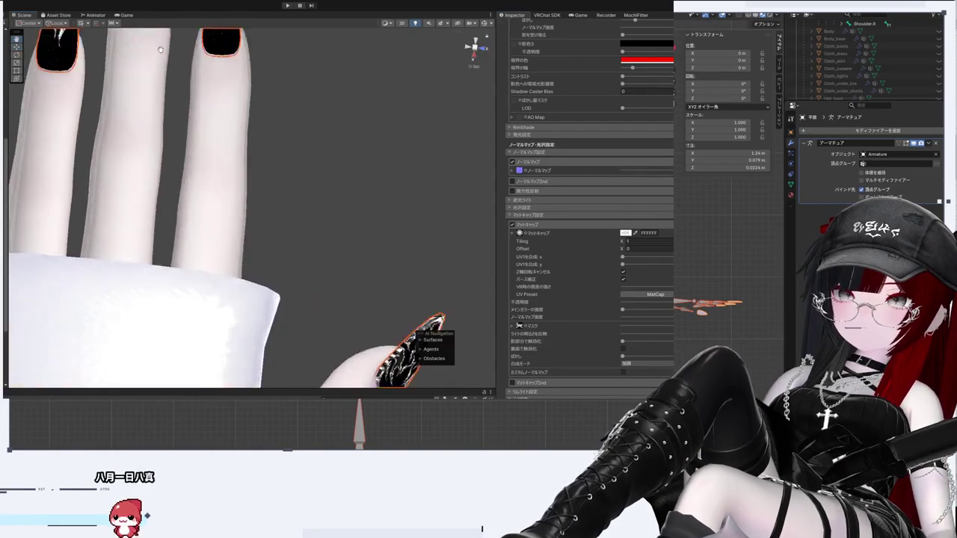
Step: Toggle the nail selection to compare the nails with and without the outline
mouse_move(349, 190)
left_mouse_down()
mouse_move(256, 175)
mouse_move(406, 269)
mouse_move(351, 180)
mouse_move(388, 284)
mouse_move(318, 256)
mouse_move(397, 292)
mouse_move(543, 291)
mouse_move(399, 262)
mouse_move(420, 252)
mouse_move(305, 196)
mouse_move(368, 194)
left_mouse_up()
left_click(368, 247)
left_click(172, 150)
scroll(576, 337, "down", 10)
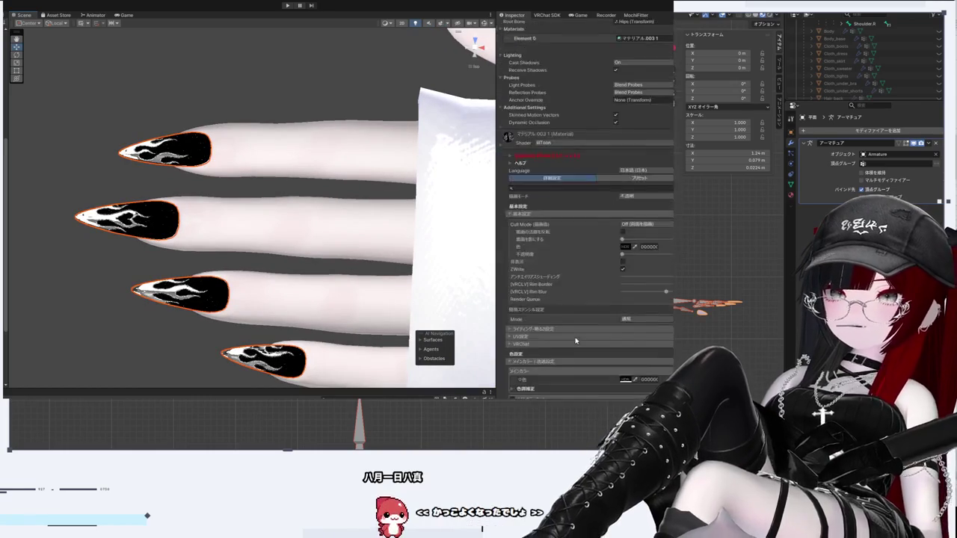
scroll(576, 337, "down", 5)
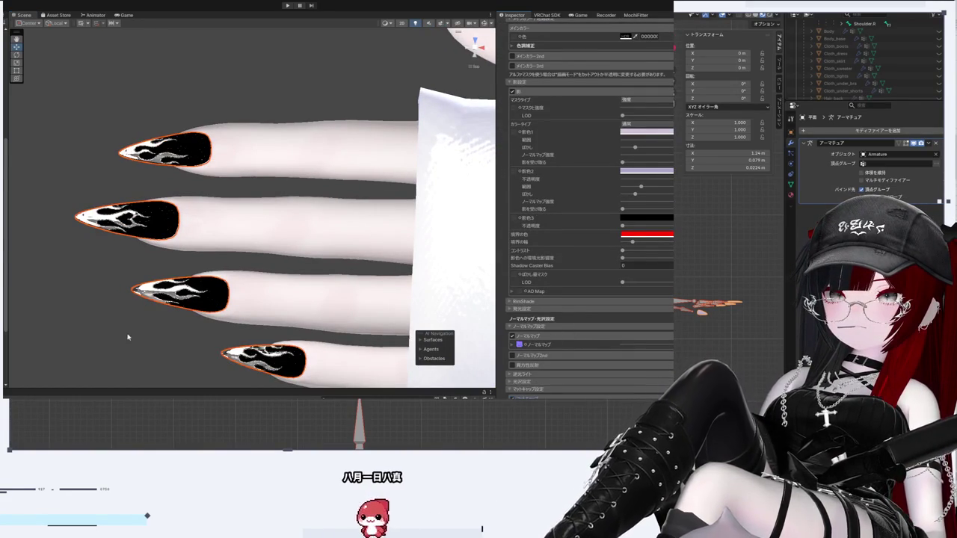
left_click(94, 329)
mouse_move(95, 329)
left_mouse_down()
mouse_move(367, 342)
mouse_move(469, 221)
mouse_move(406, 324)
mouse_move(346, 175)
mouse_move(359, 166)
mouse_move(310, 218)
mouse_move(423, 100)
left_mouse_up()
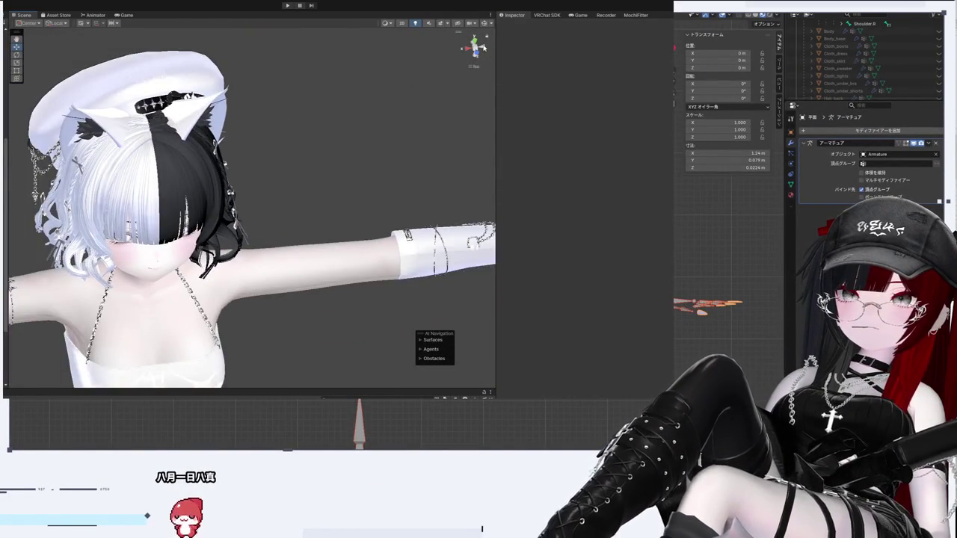
Step: Snap the view to the front, frame the gloved hand, and select the Shinano_kisekae (4) root
left_click(483, 47)
left_click(483, 47)
scroll(203, 216, "down", 5)
scroll(202, 215, "up", 8)
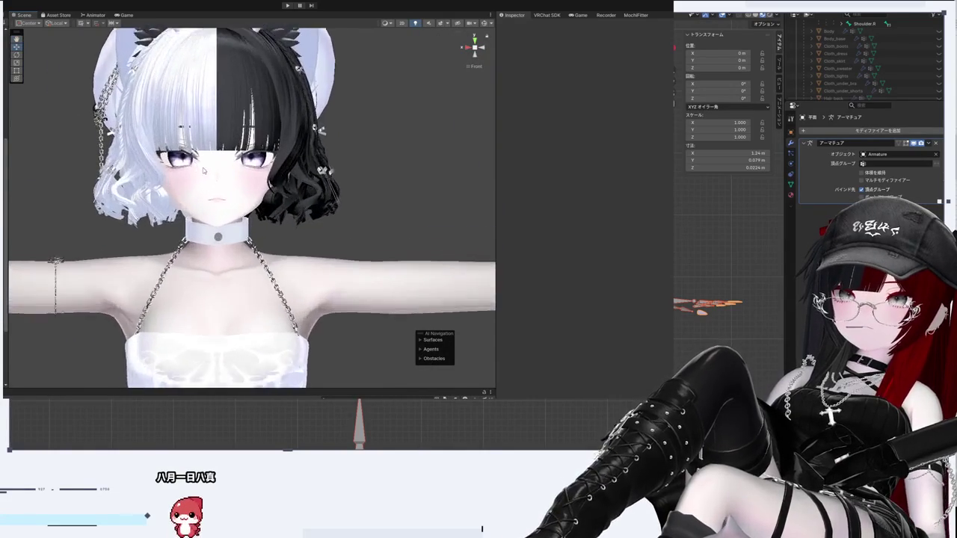
scroll(203, 171, "down", 5)
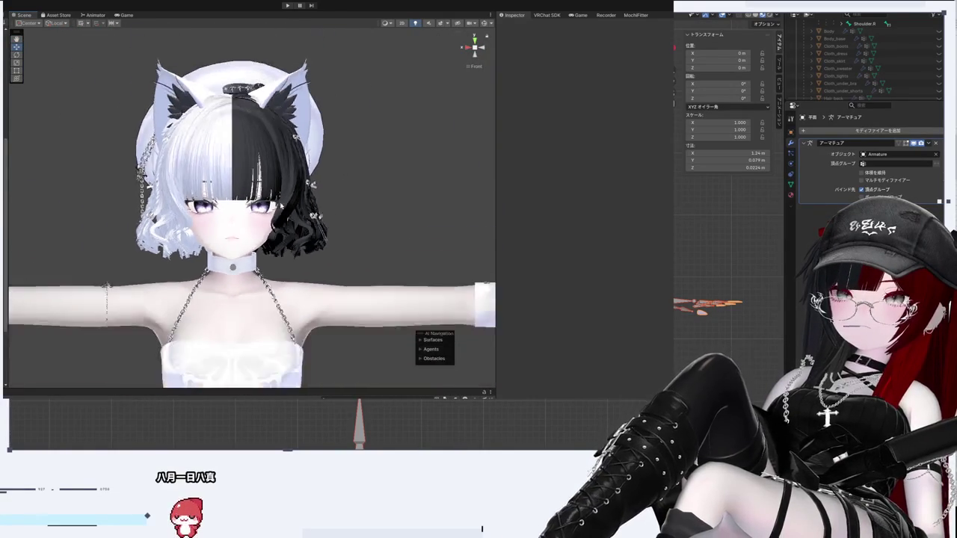
scroll(265, 186, "up", 10)
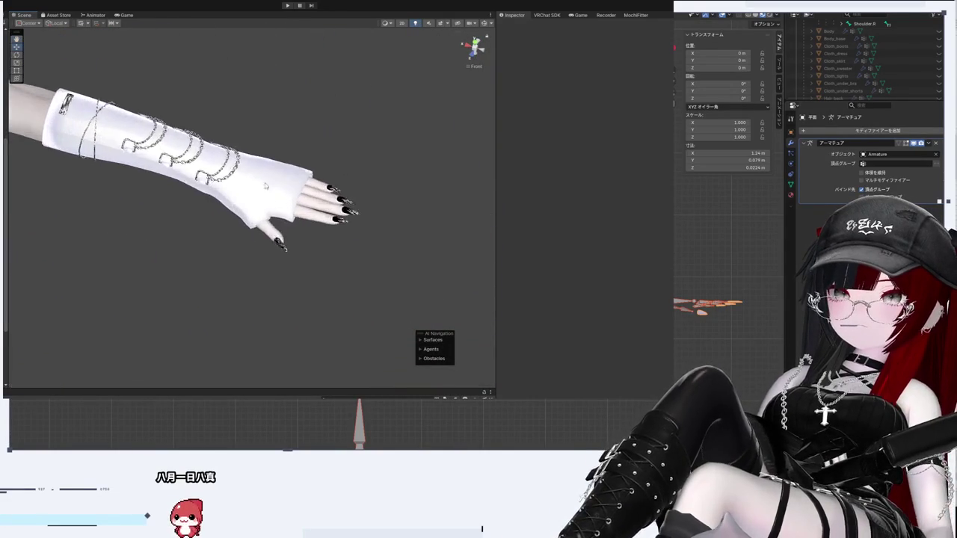
scroll(264, 186, "up", 8)
left_click_drag(348, 277, 32, 247)
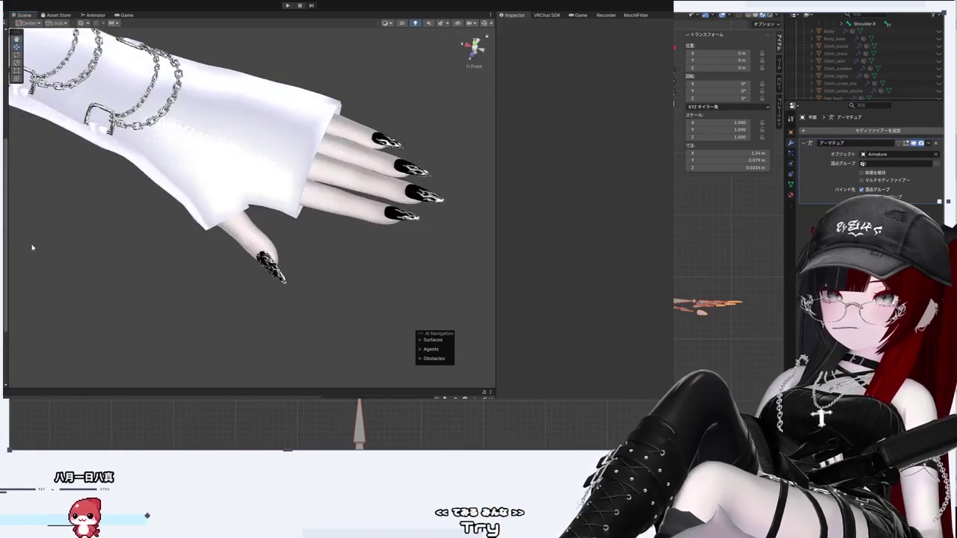
left_click(224, 165)
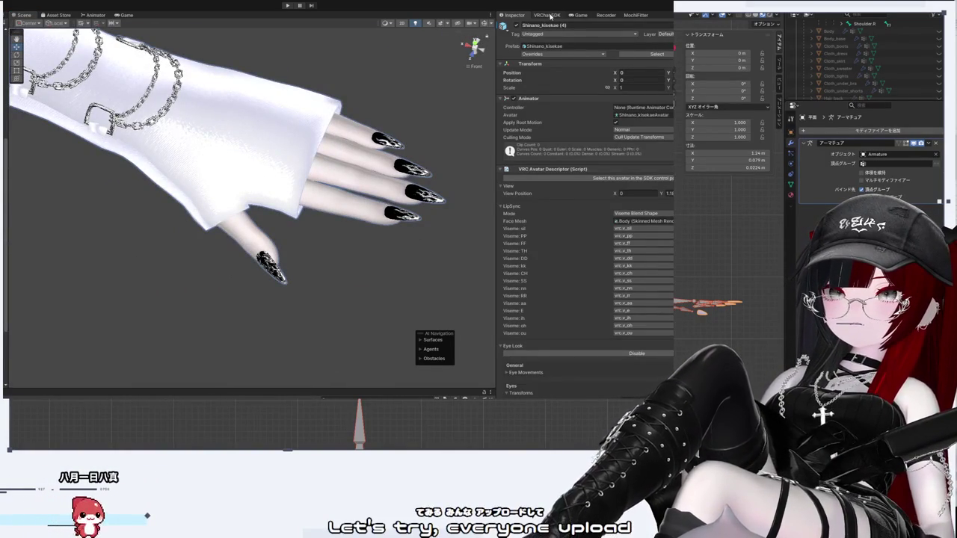
Step: Switch to the VRChat SDK tab to show the avatar Builder panel
left_click(550, 15)
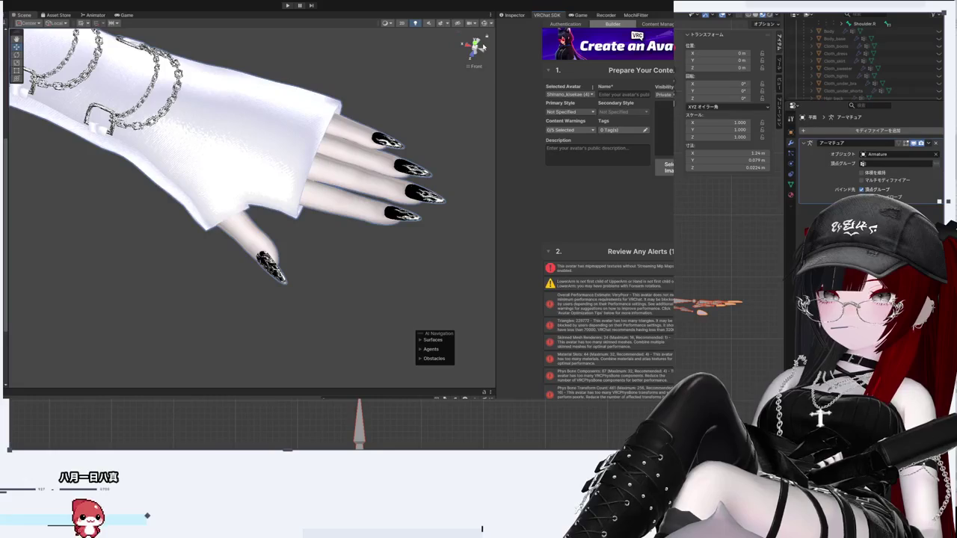
Step: Frame the avatar's face and capture it as the new upload thumbnail
left_click_drag(482, 55, 393, 106)
left_click_drag(484, 54, 372, 88)
key("f")
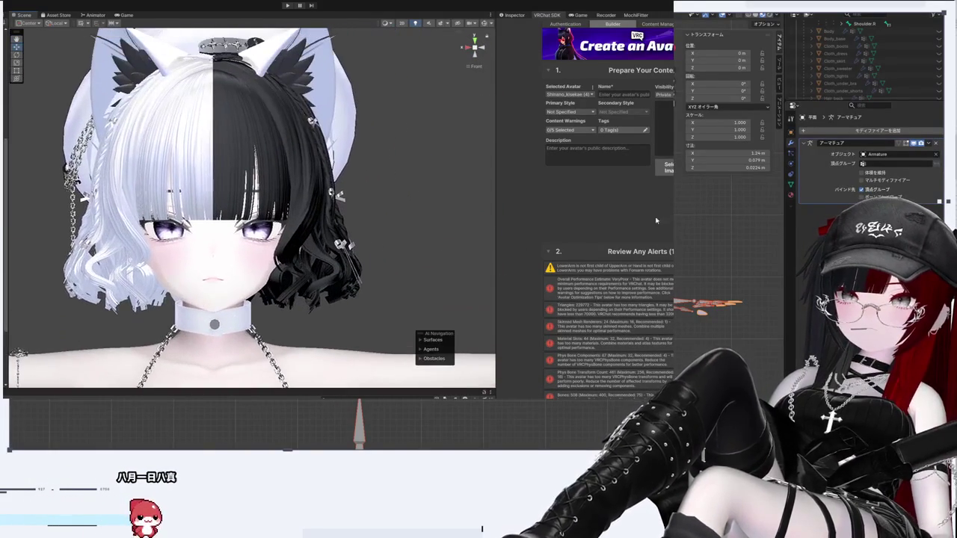
left_click(593, 157)
left_click(635, 169)
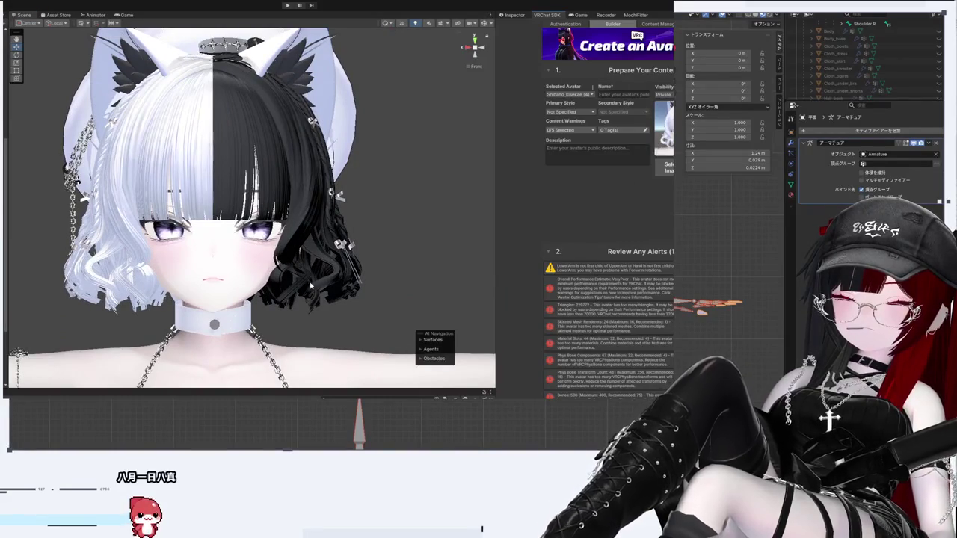
Step: Widen the Scene view panel and reframe on the gloved hand's nails from the side
left_click_drag(346, 322, 334, 152)
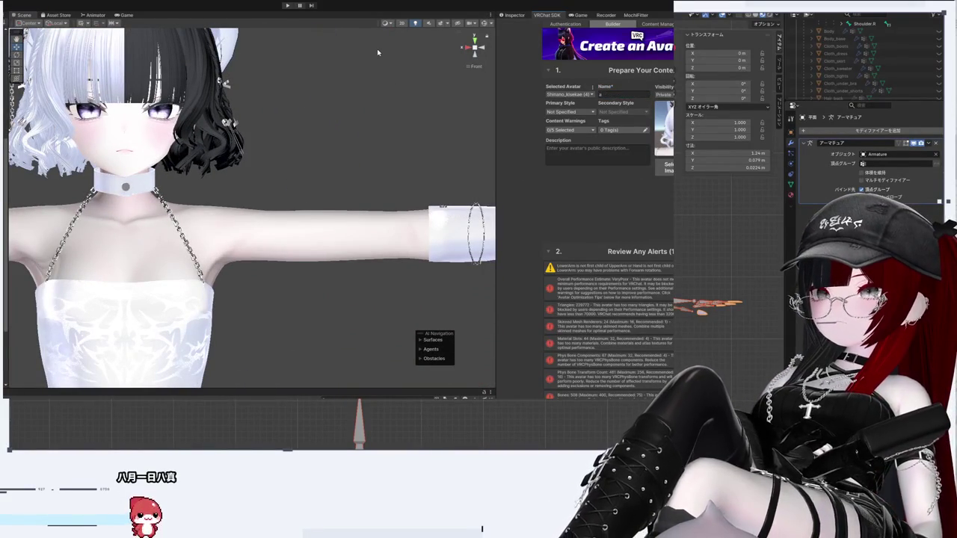
key("f")
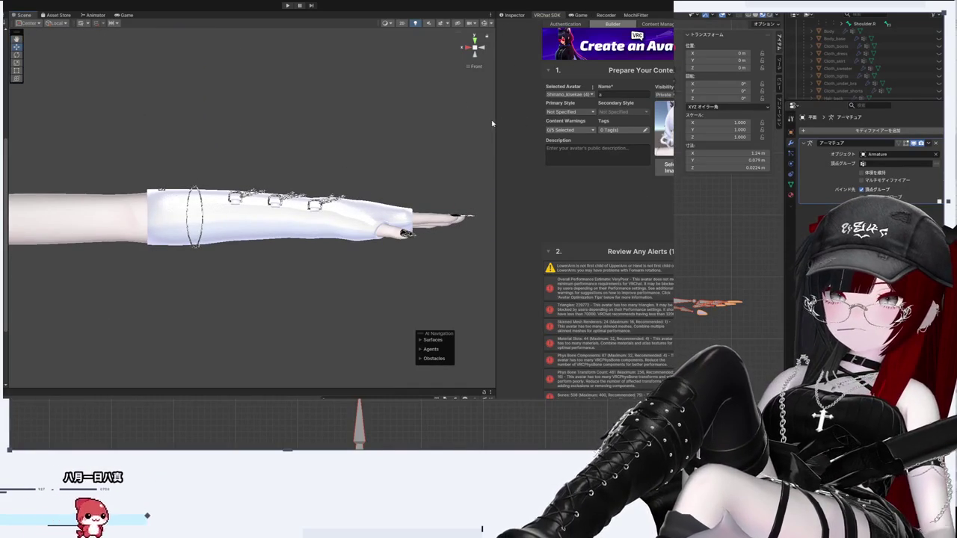
left_click_drag(496, 115, 577, 114)
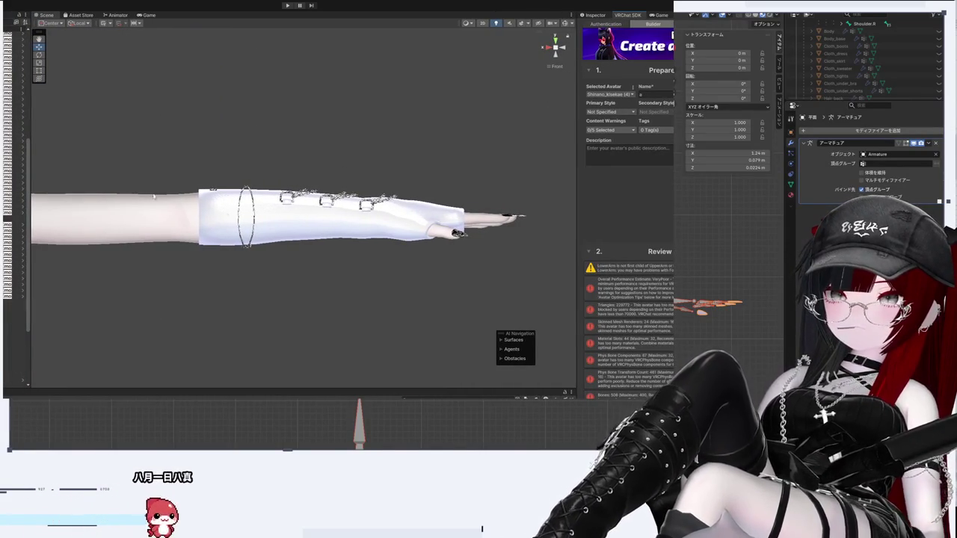
key("f")
key("f")
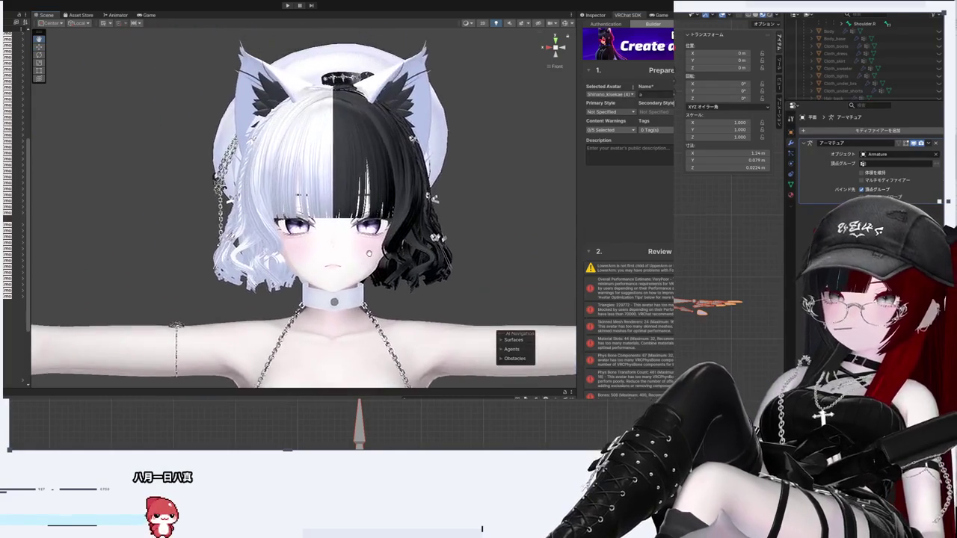
left_click_drag(483, 194, 290, 239)
scroll(290, 239, "up", 8)
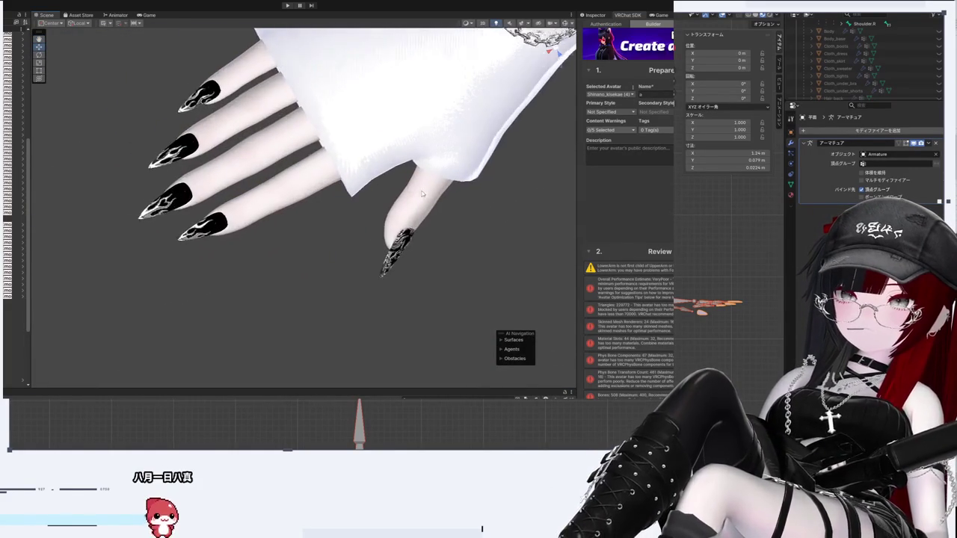
mouse_move(421, 193)
left_mouse_down()
mouse_move(435, 72)
mouse_move(328, 131)
left_mouse_up()
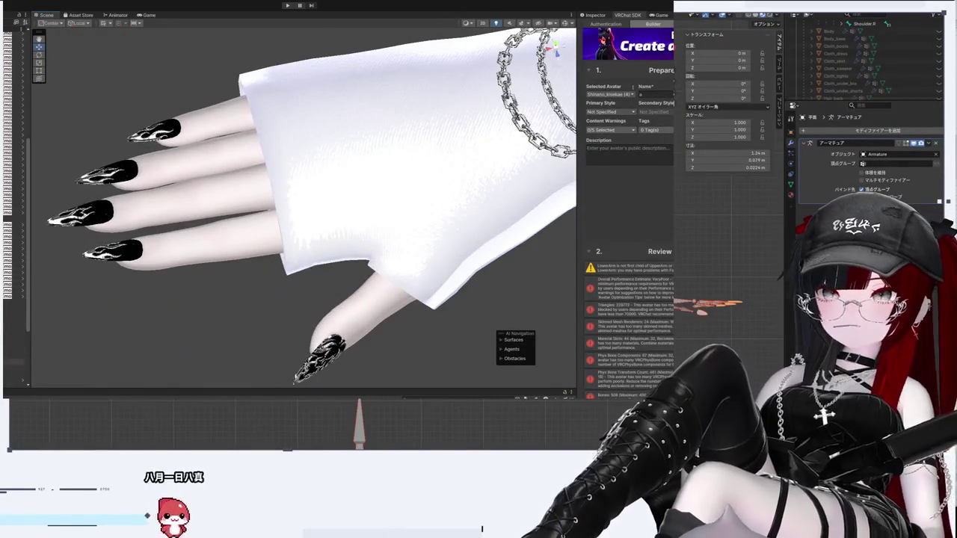
Step: Select outfit objects in the Hierarchy, then pick the thumb nail to show its lilToon material
left_click(11, 326)
left_click(11, 288)
left_click(600, 16)
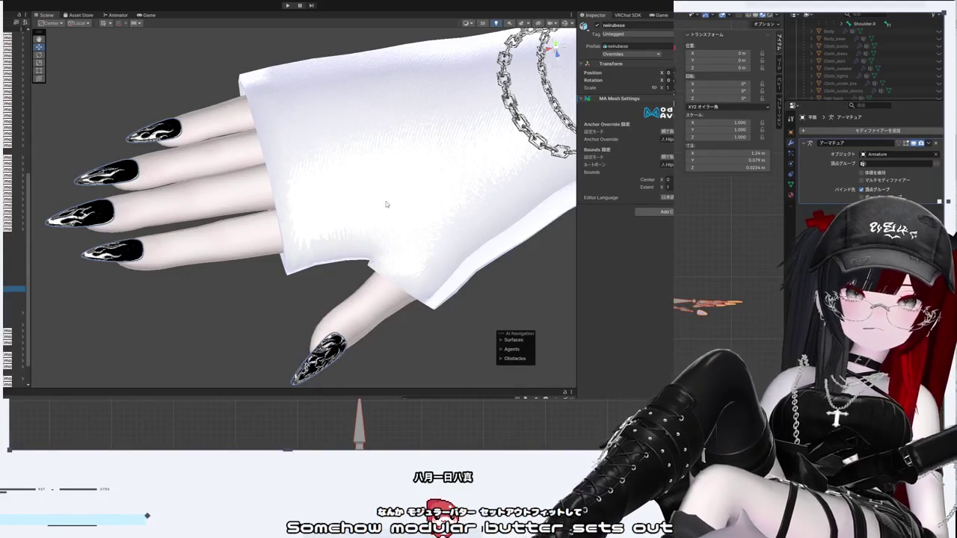
mouse_move(376, 206)
left_mouse_down()
mouse_move(449, 258)
mouse_move(320, 100)
mouse_move(246, 335)
mouse_move(194, 331)
mouse_move(284, 277)
mouse_move(378, 248)
mouse_move(373, 263)
left_mouse_up()
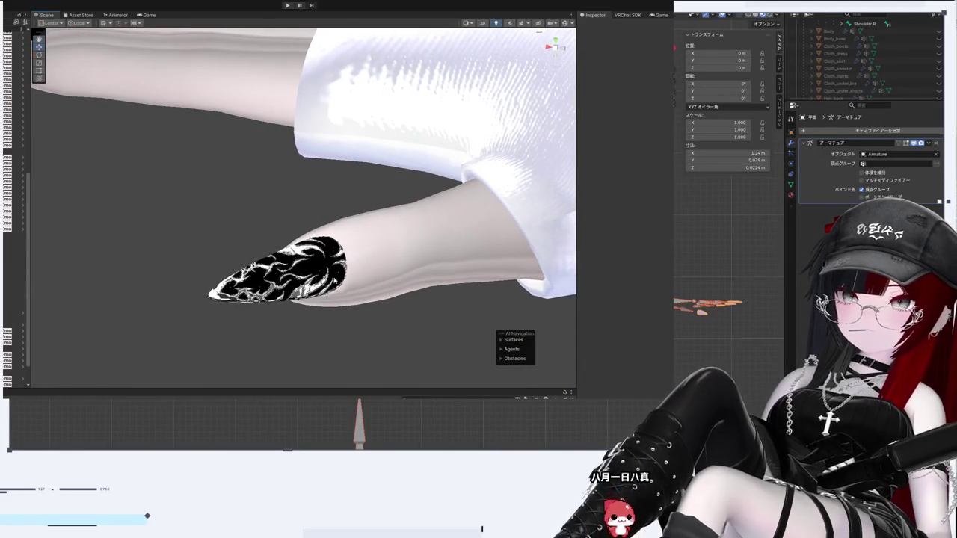
mouse_move(133, 264)
left_mouse_down()
mouse_move(284, 256)
mouse_move(250, 269)
mouse_move(257, 203)
mouse_move(243, 332)
mouse_move(261, 235)
left_mouse_up()
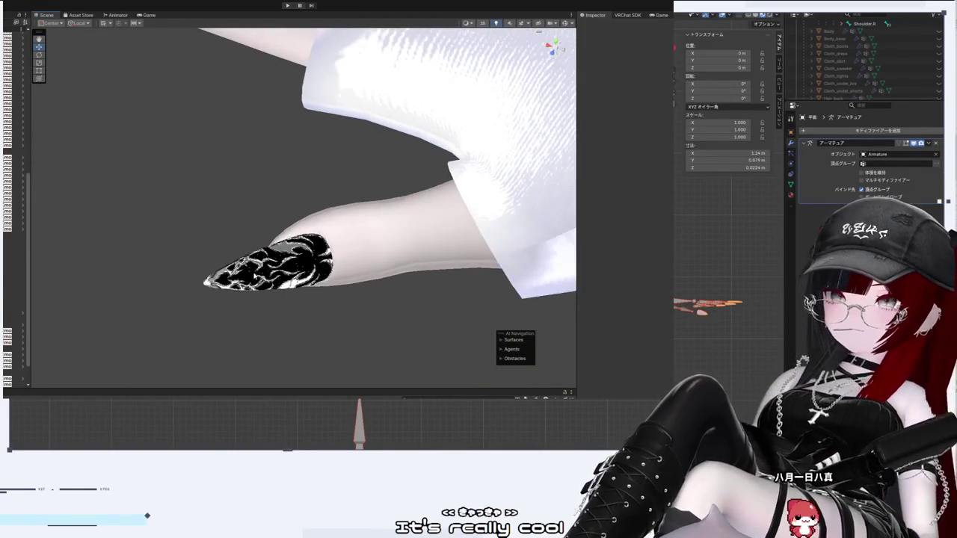
left_click(256, 276)
scroll(636, 306, "down", 8)
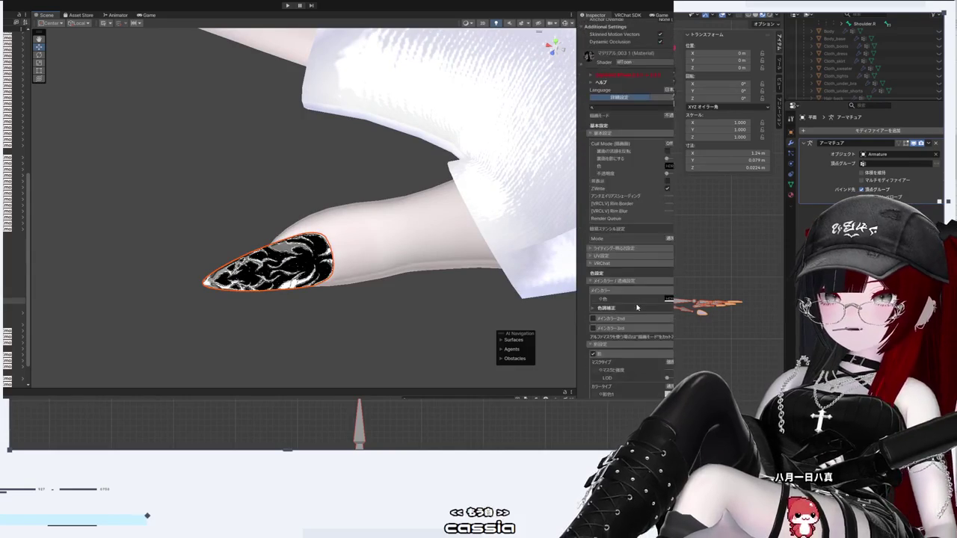